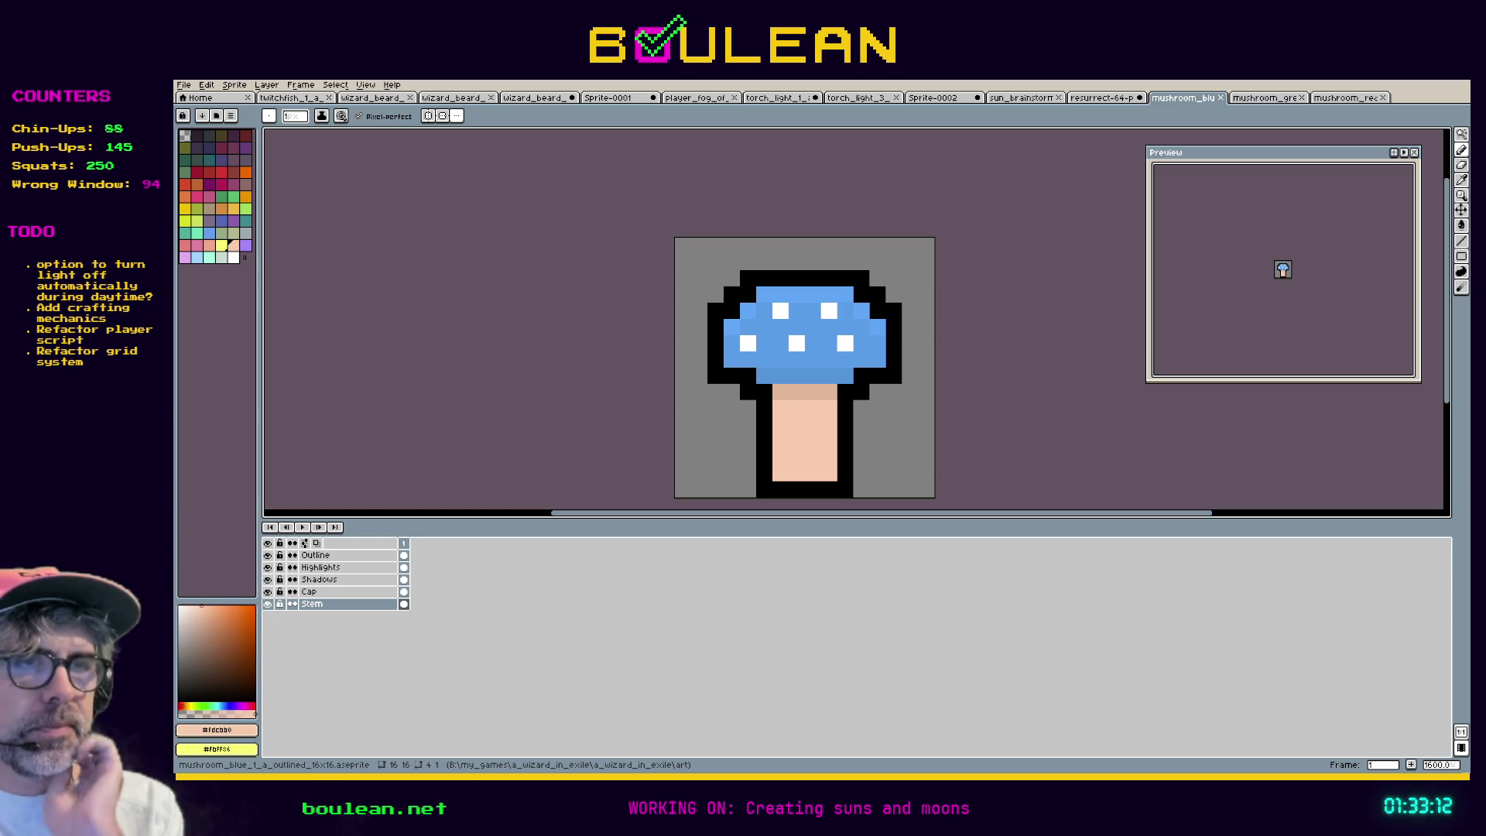
Switch from Aseprite to the running A Wizard in Exile game window.
key(alt+Tab)
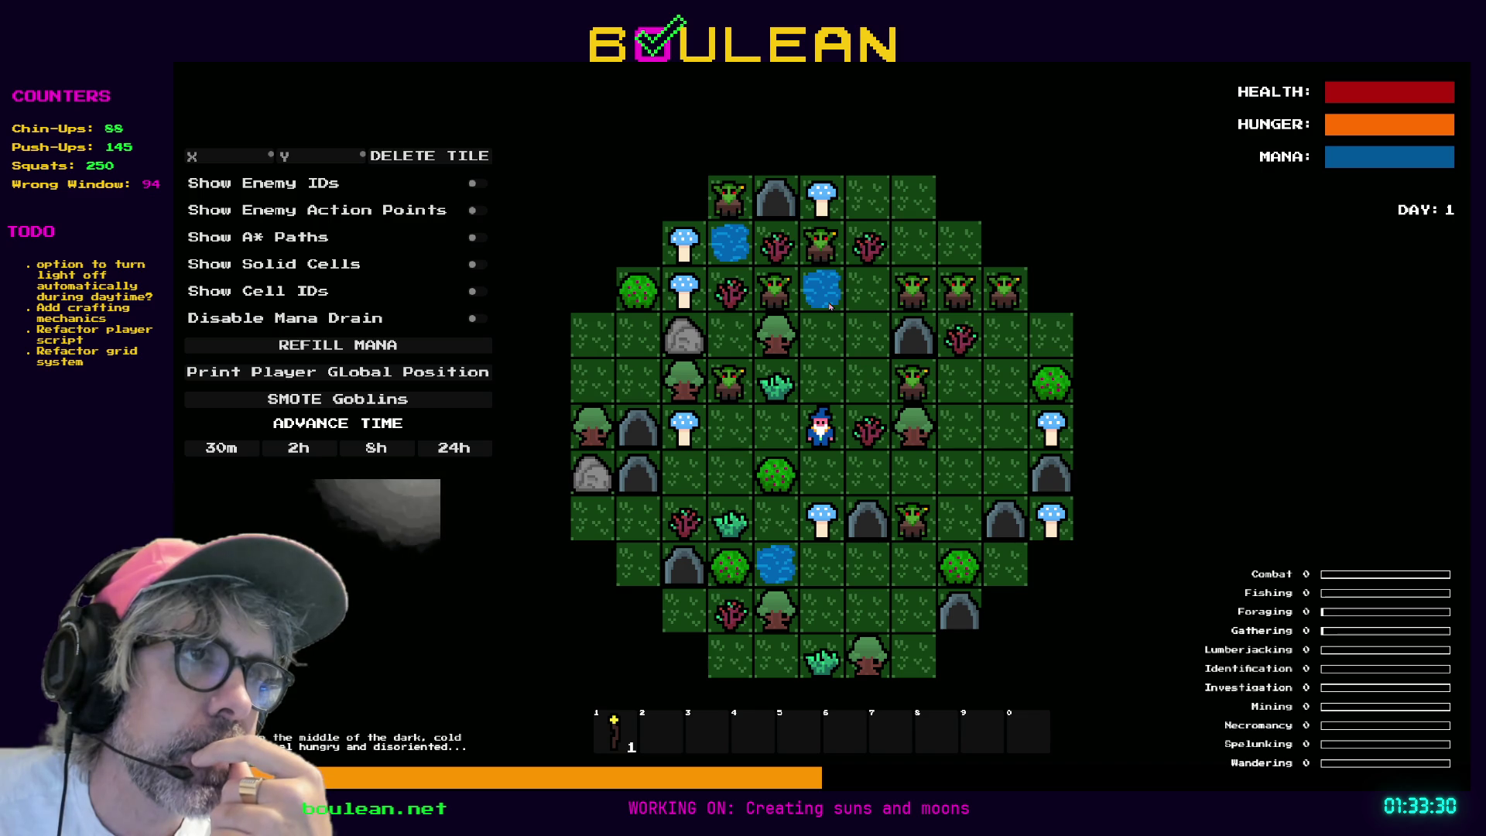
Step south, chop the goblin and gravestone to the east, then return to Aseprite.
key(s)
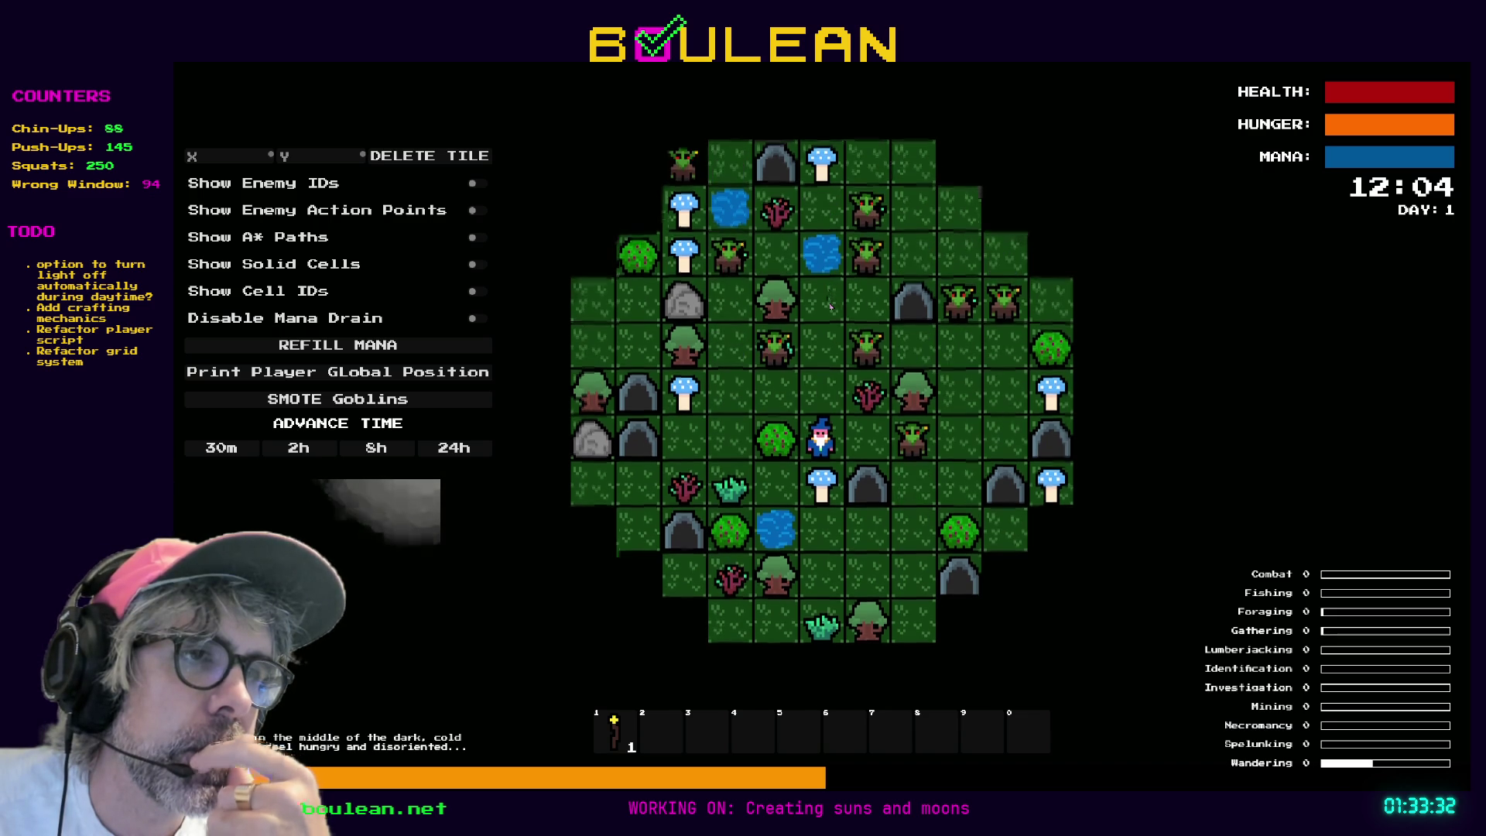
key(d)
key(d)
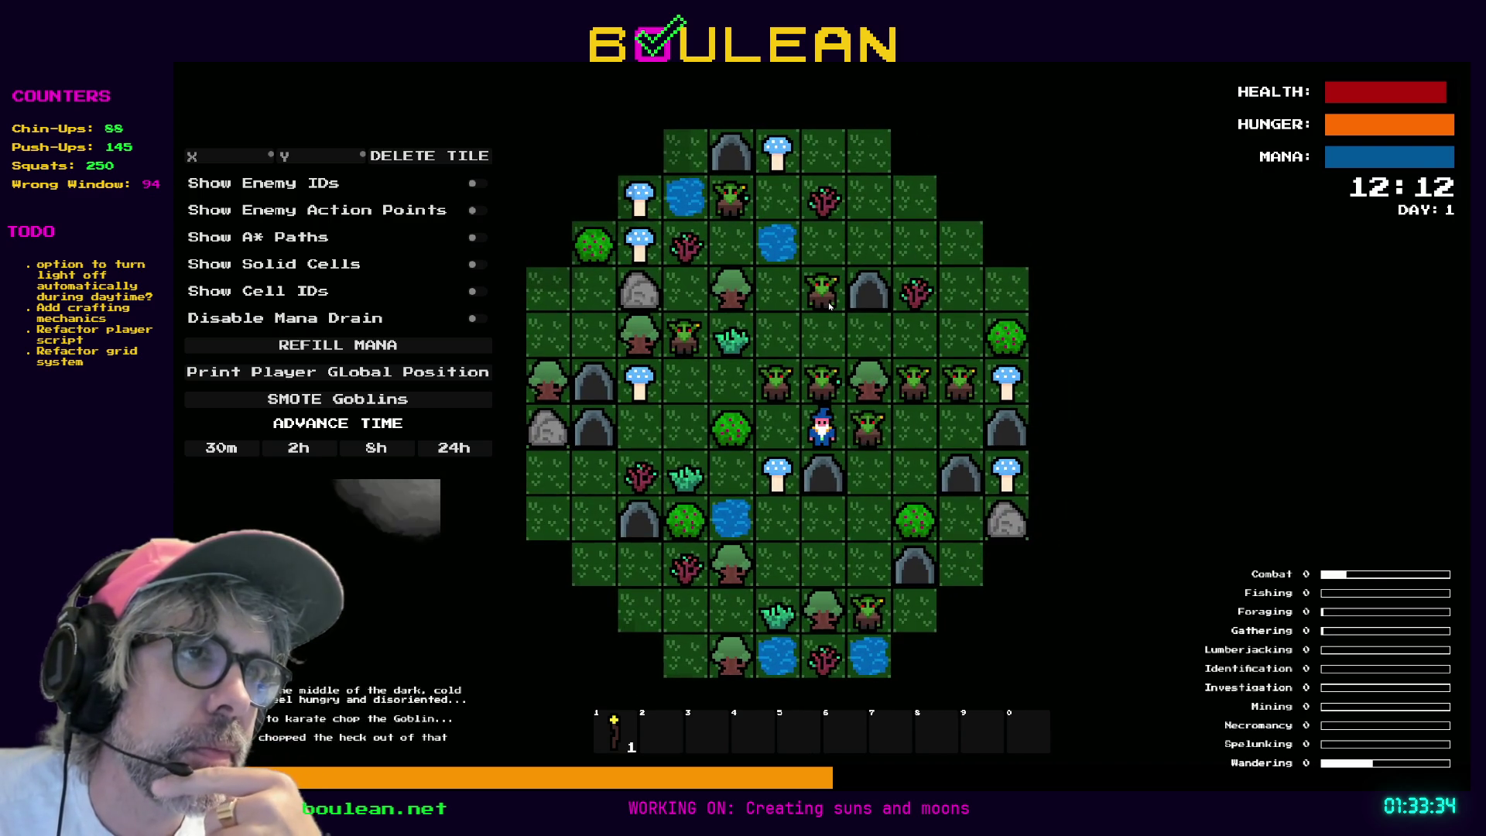
key(d)
key(d)
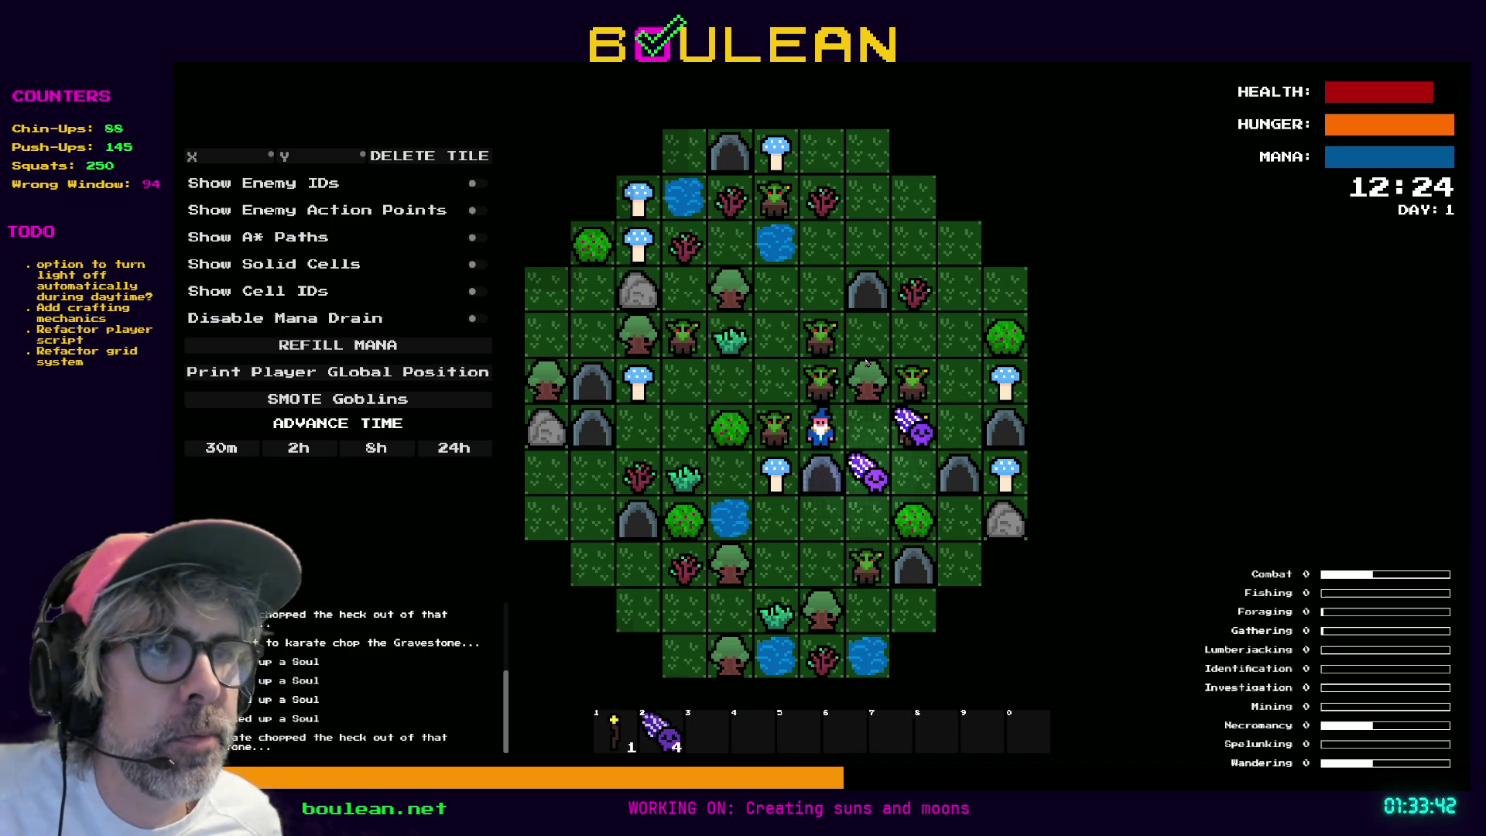
key(alt+Tab)
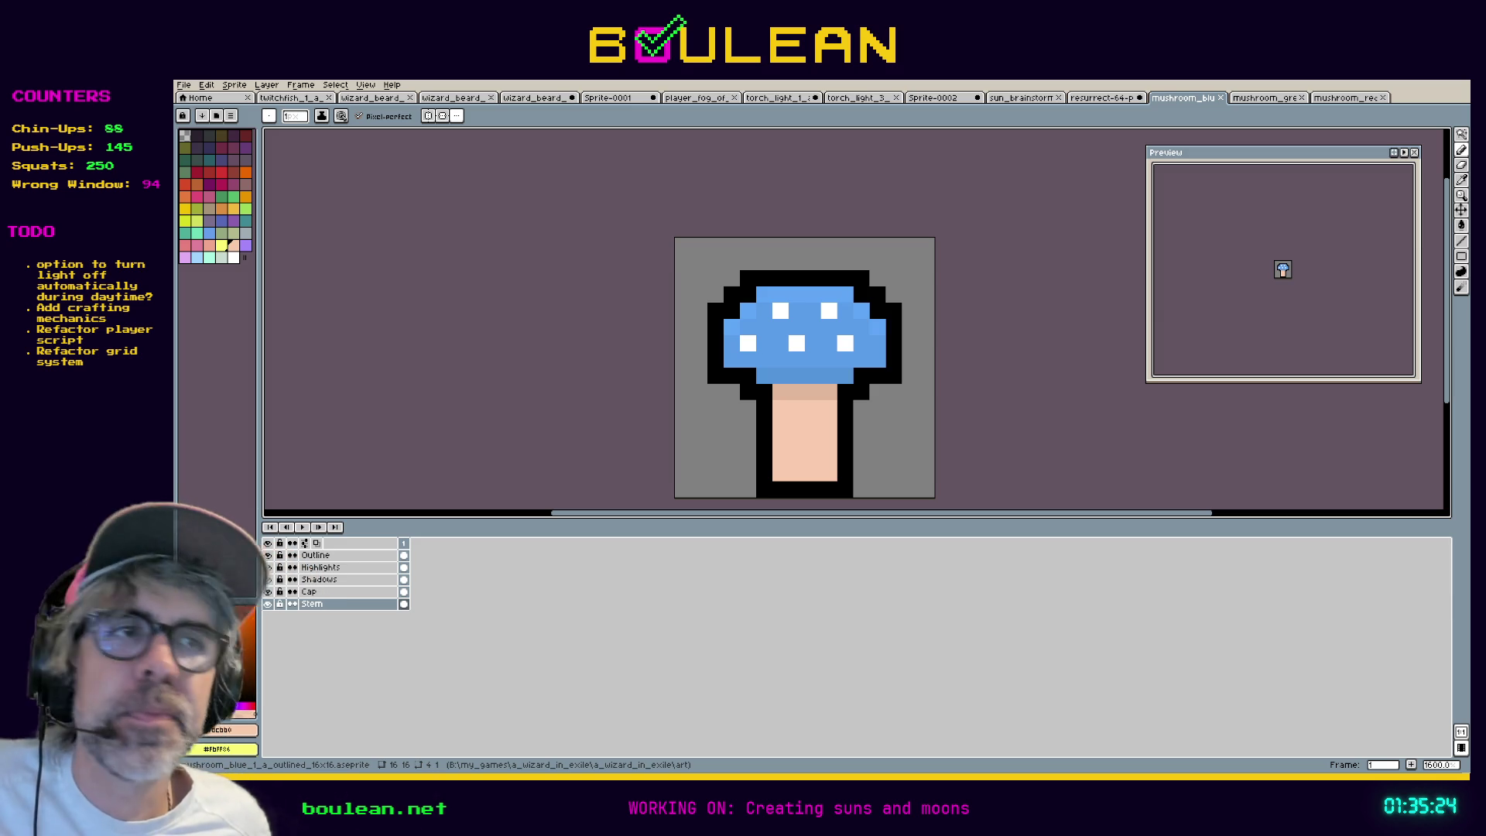
Bring the game back up and walk the wizard one tile left and two down.
key(alt+Tab)
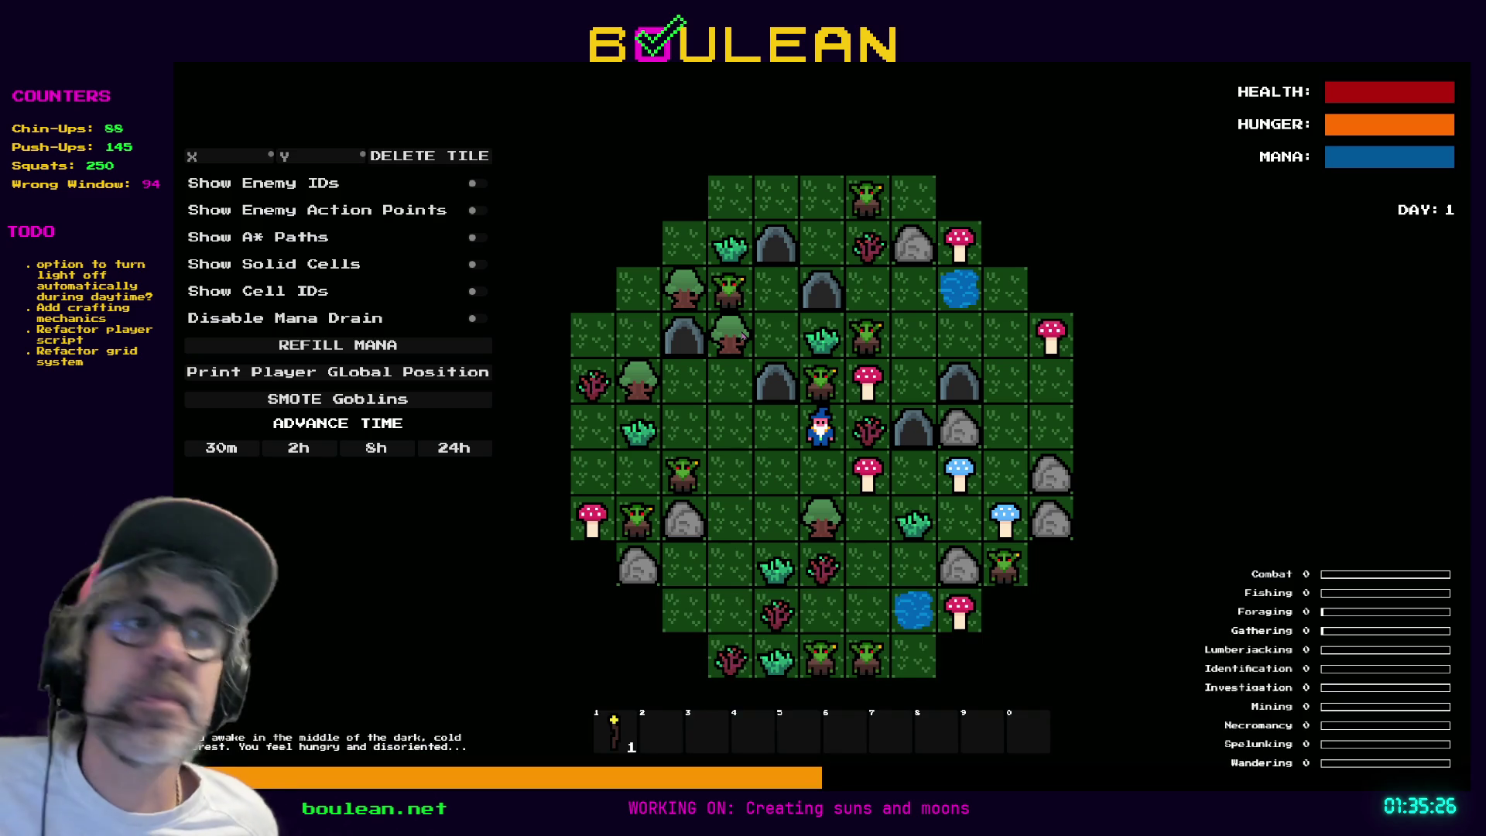
key(a)
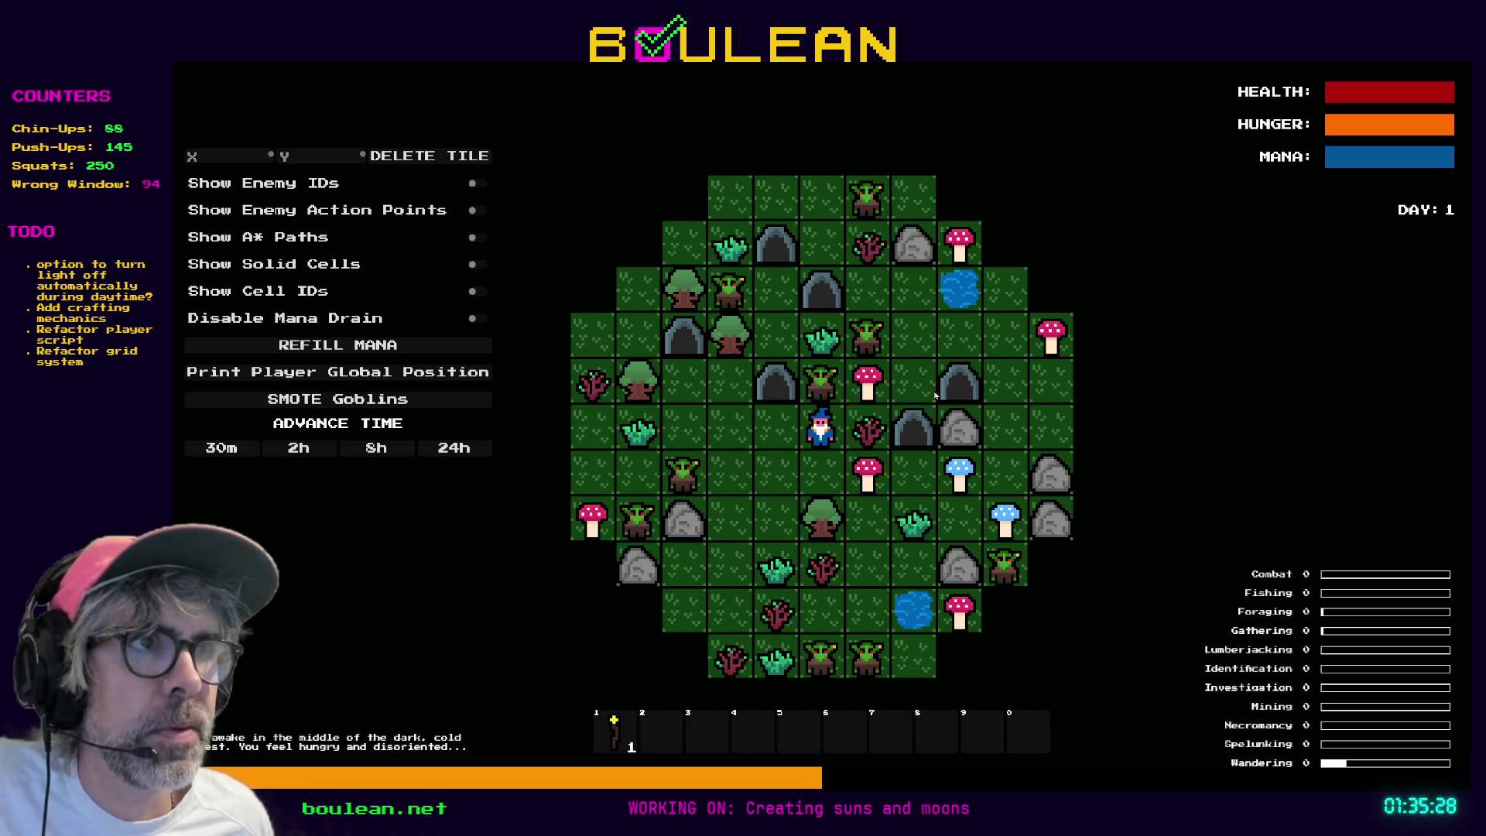
key(s)
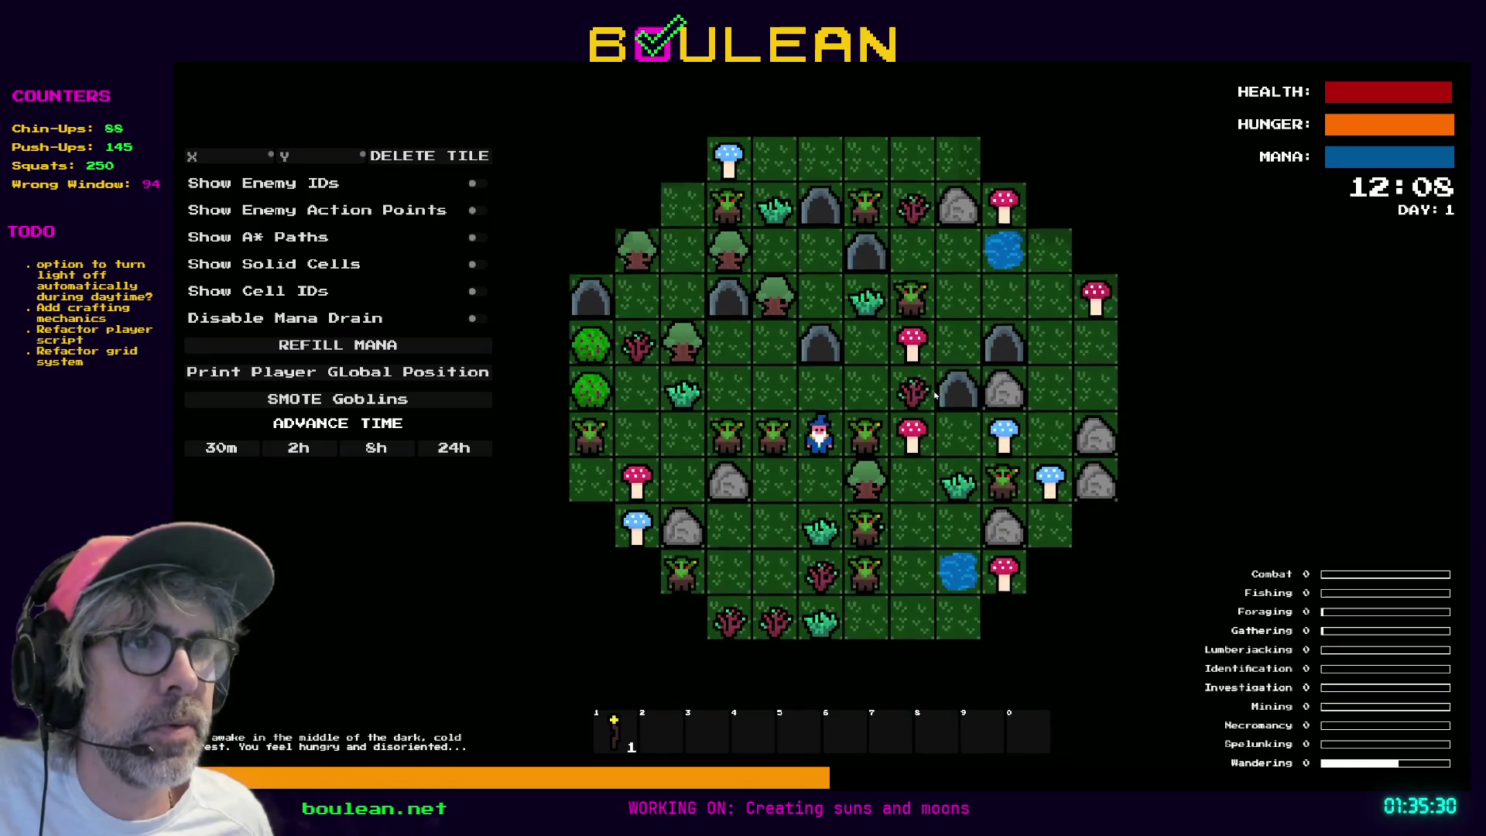
key(s)
Regenerate the forest map twice with the R debug key, then return to Aseprite.
key(r)
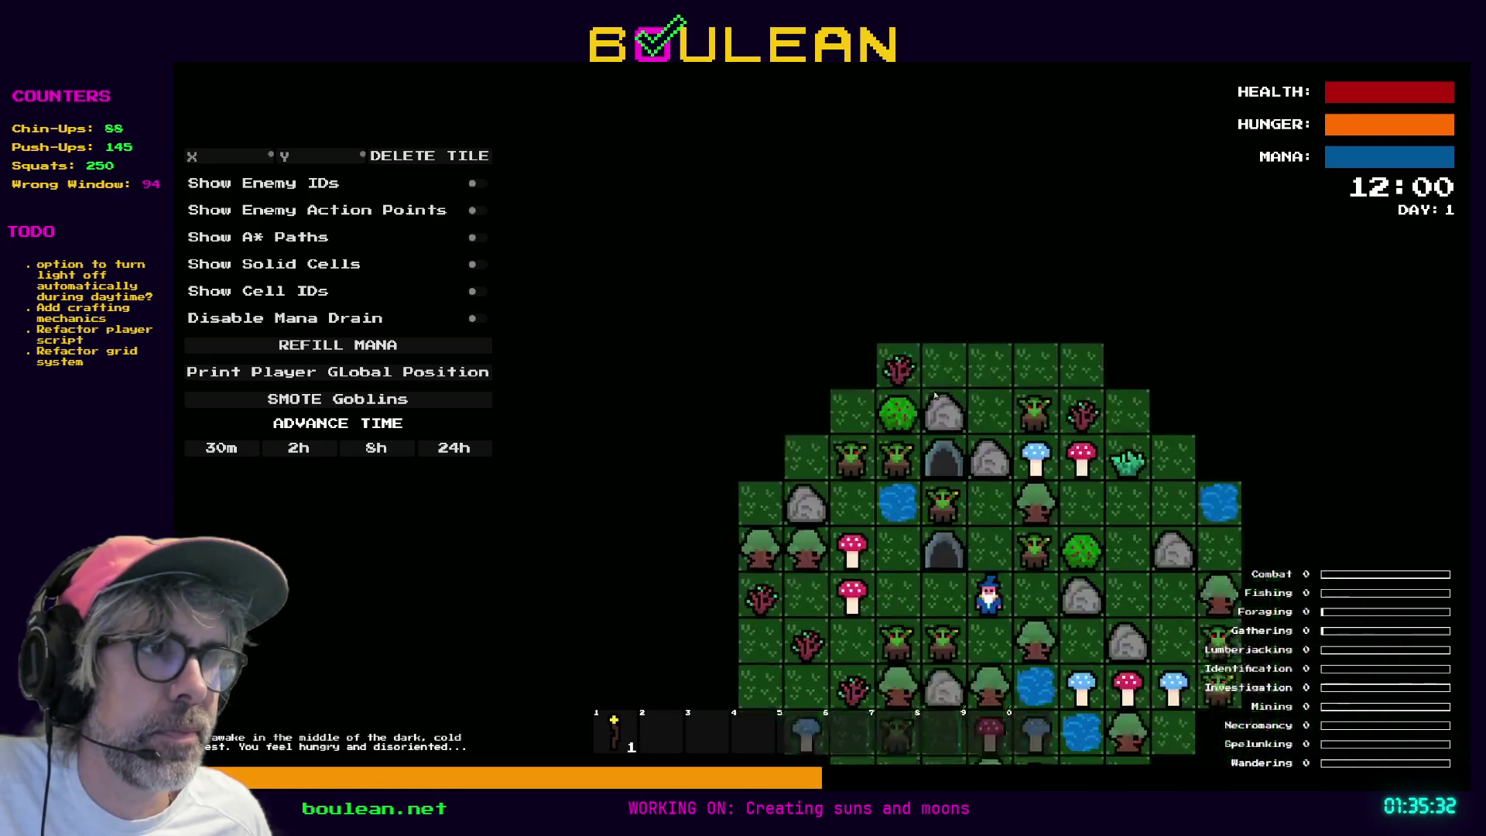
key(r)
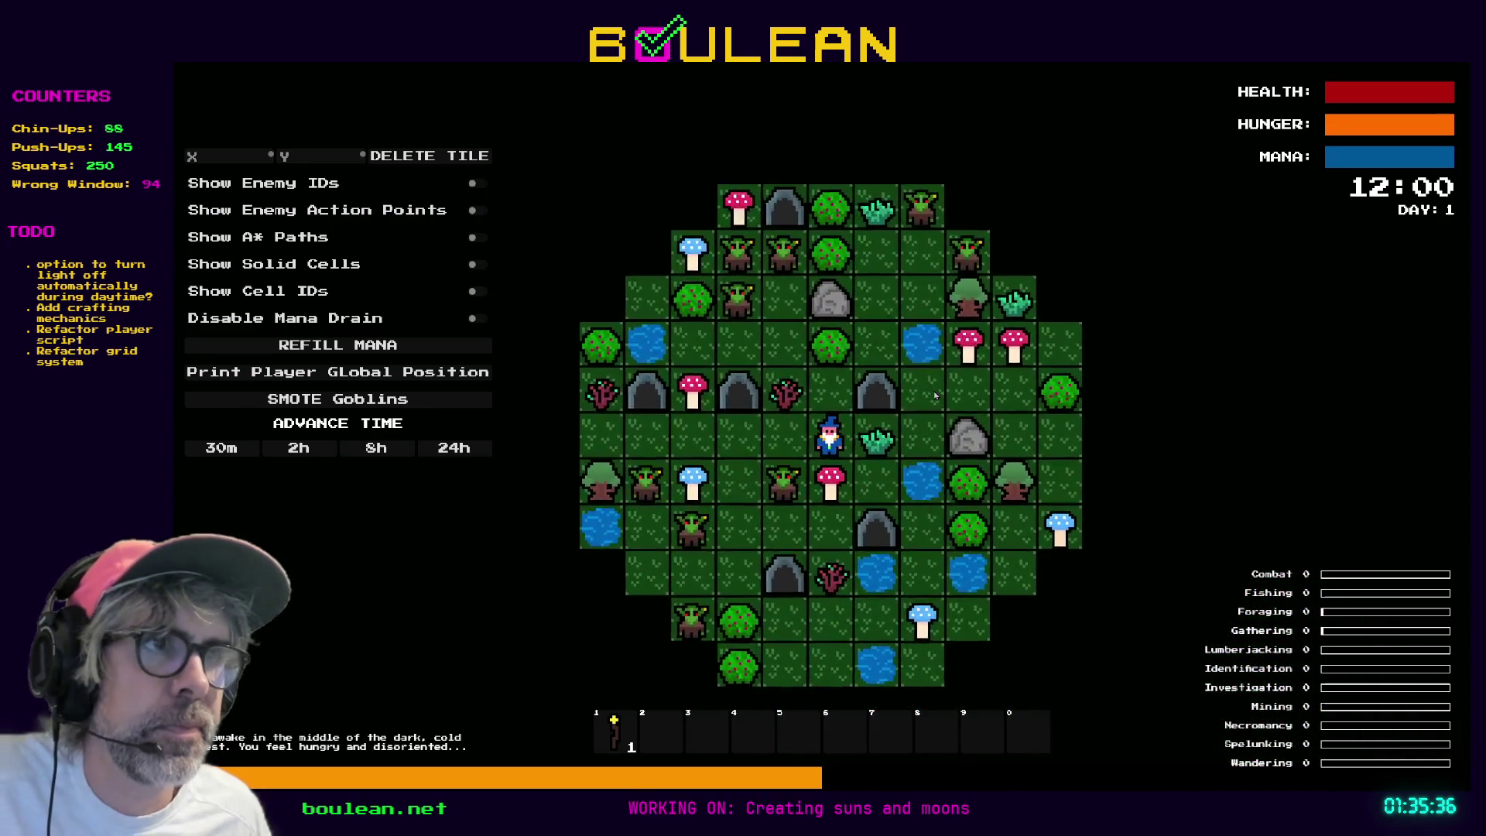
key(alt+Tab)
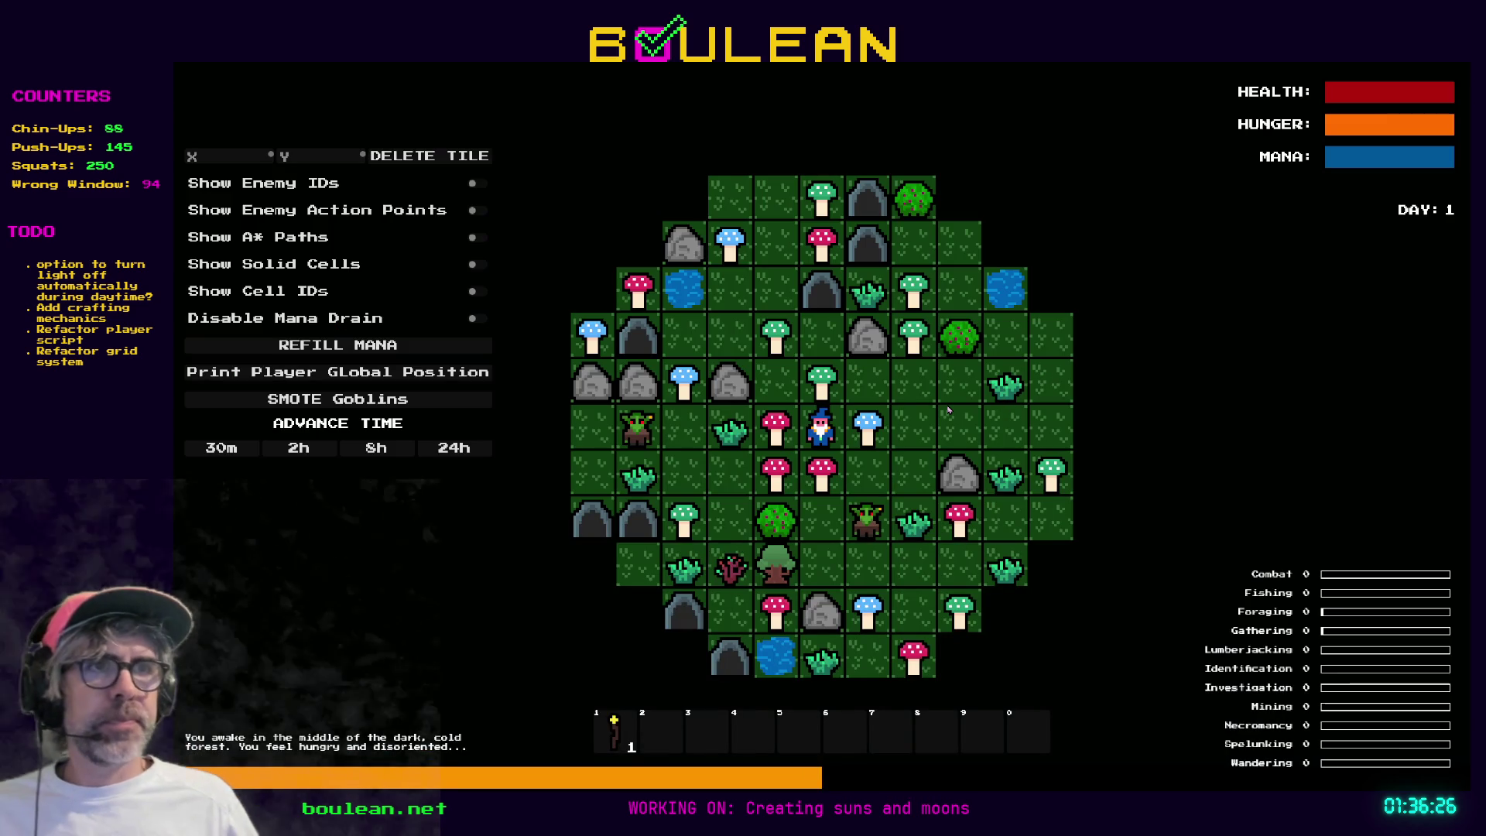
Zoom over the mushroom forest and walk the wizard three tiles right into a goblin.
scroll(948, 410, up, 2)
scroll(948, 411, down, 1)
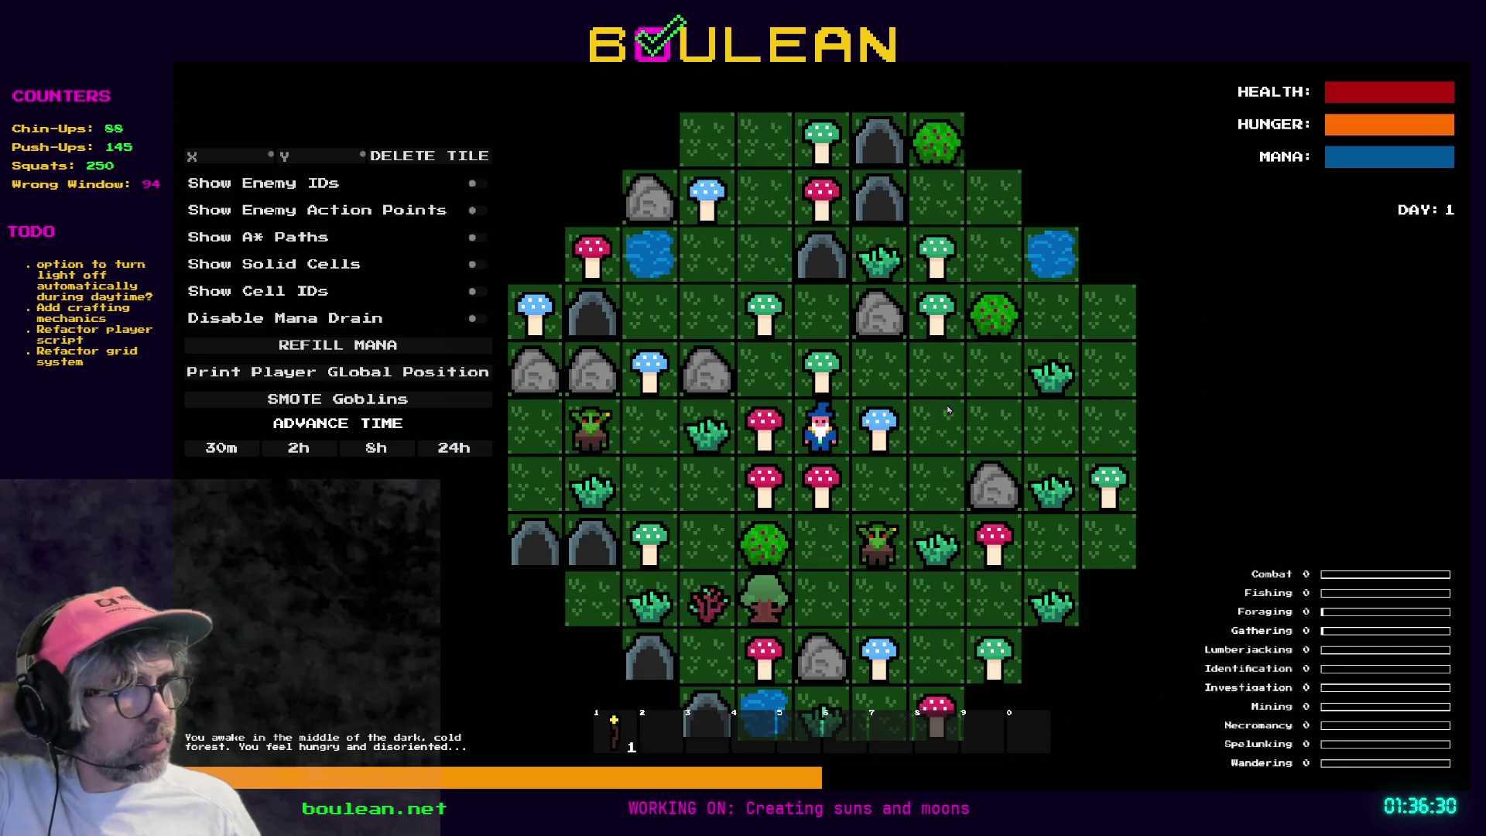
scroll(948, 410, down, 1)
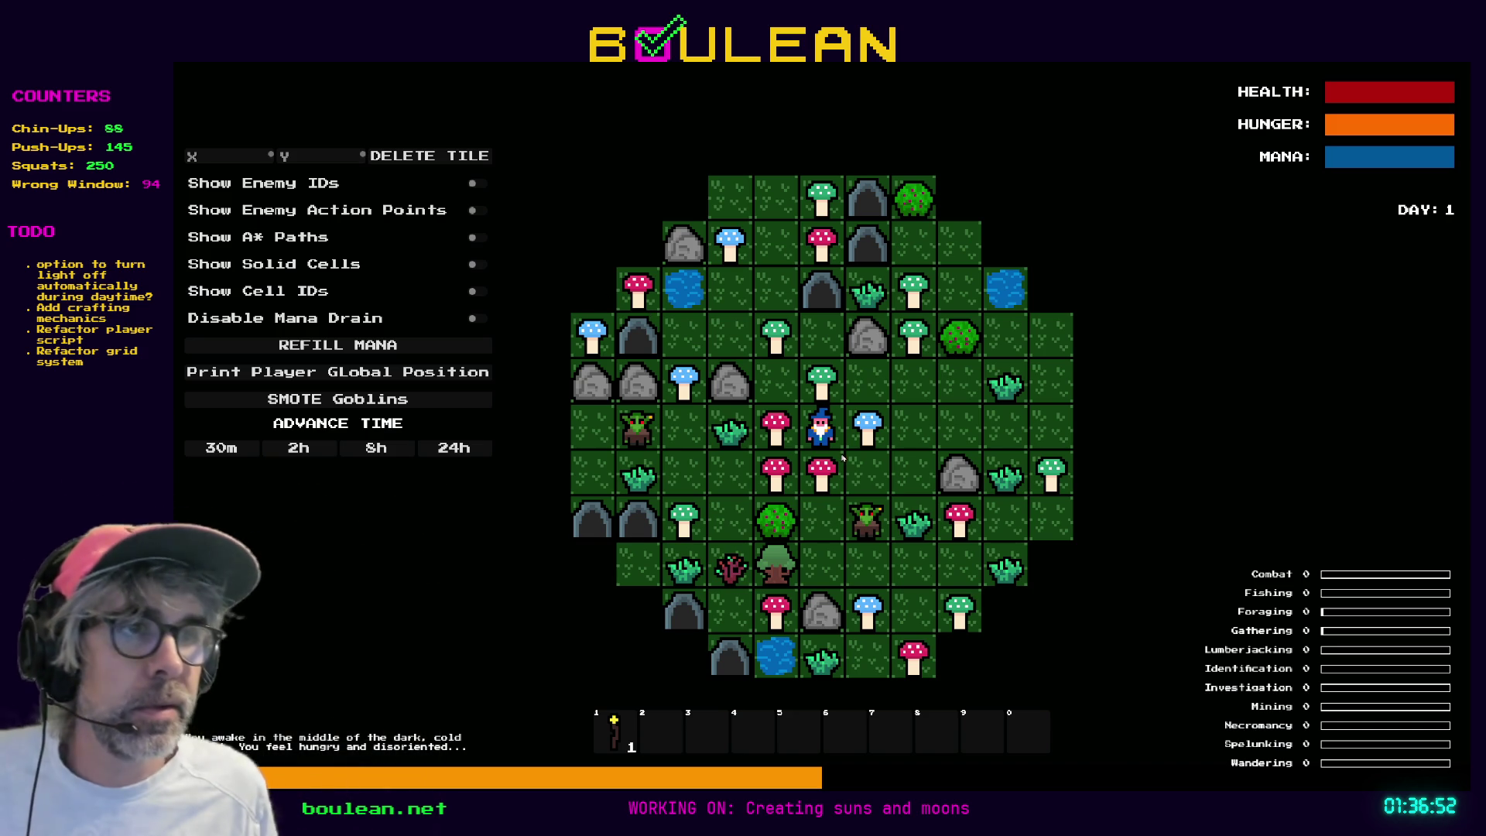
scroll(844, 452, up, 3)
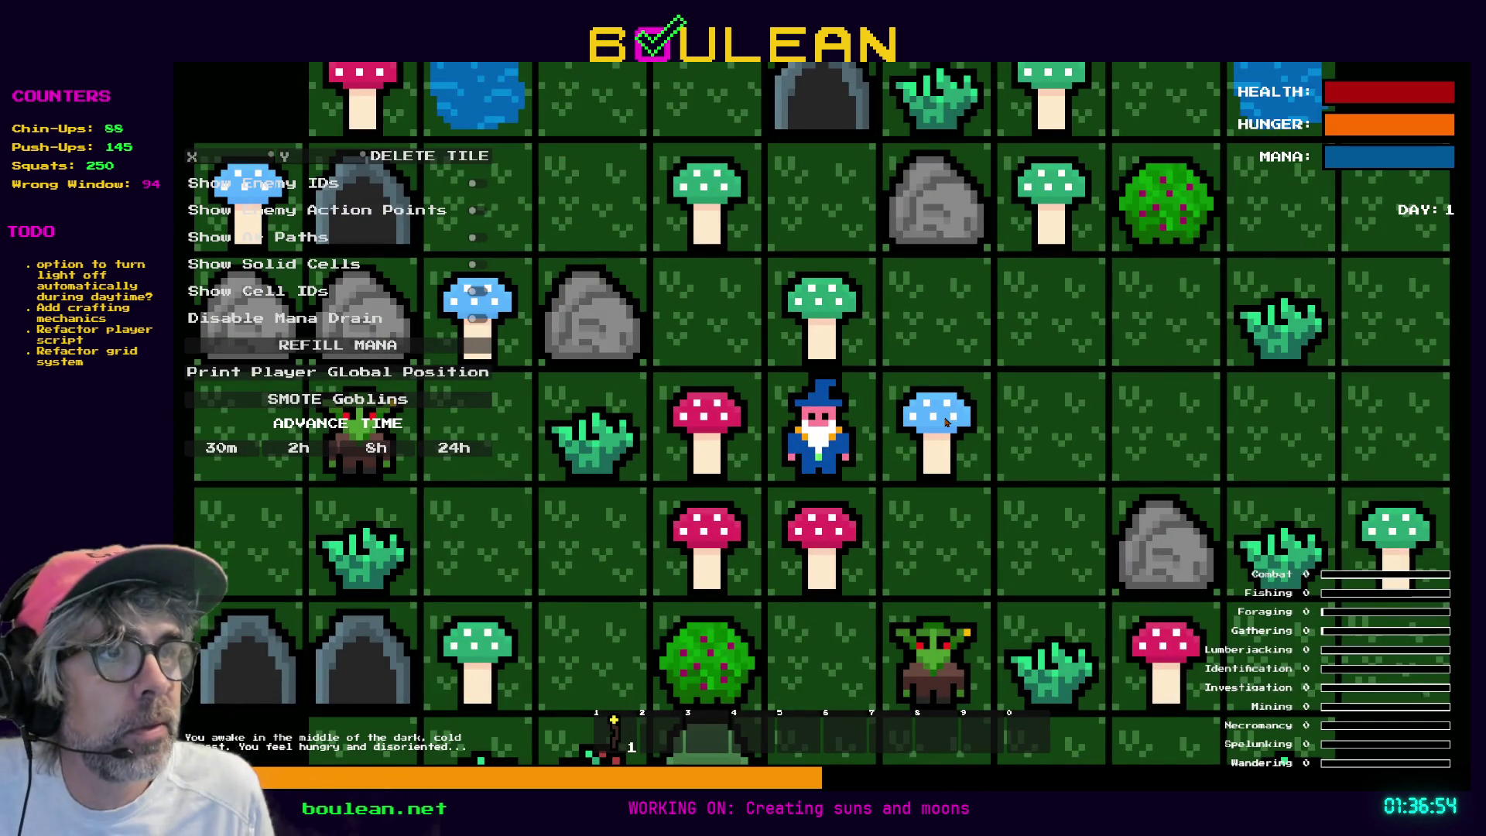
scroll(946, 421, down, 3)
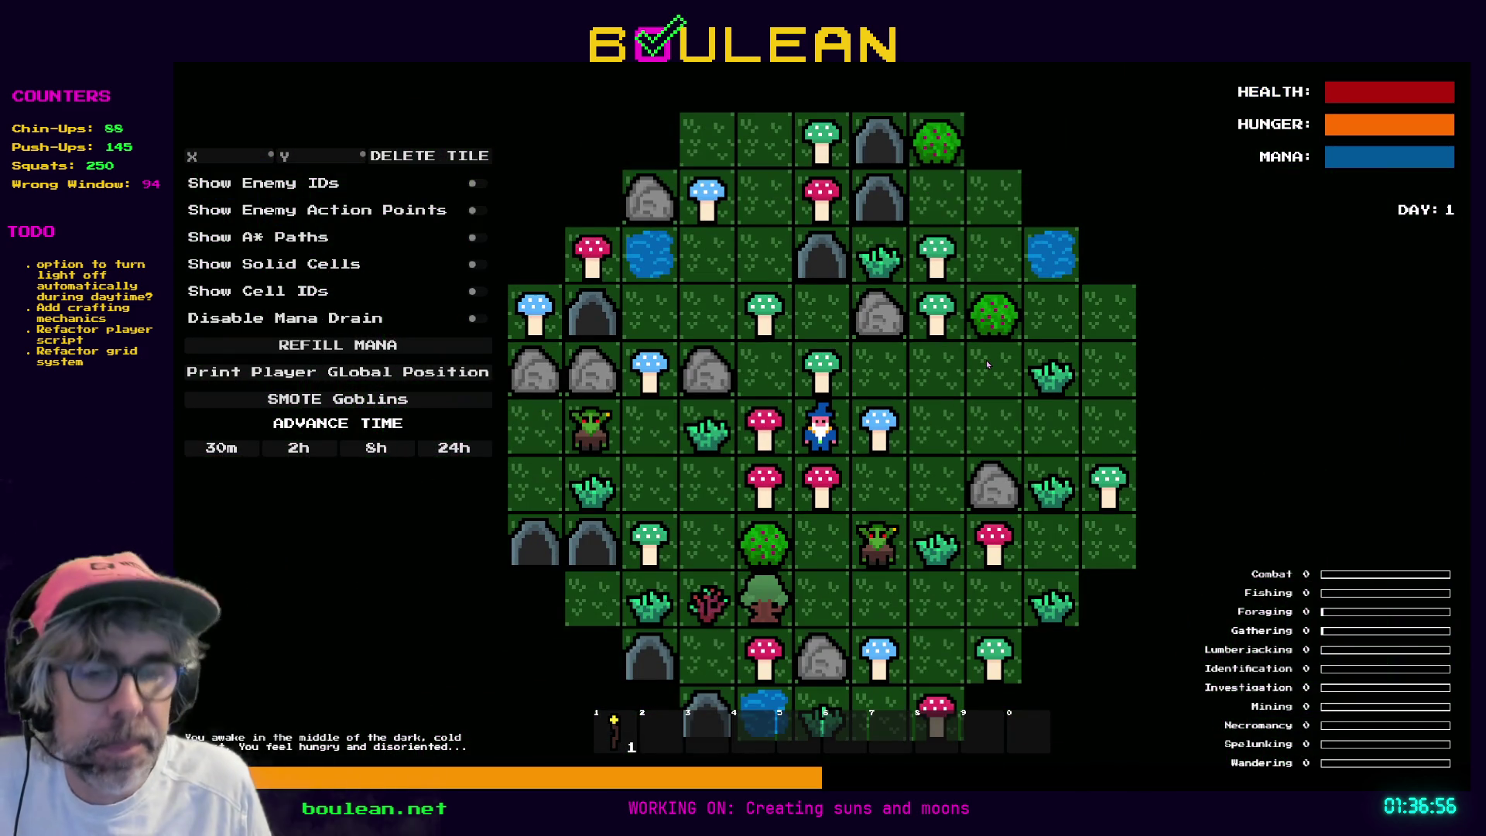
key(d)
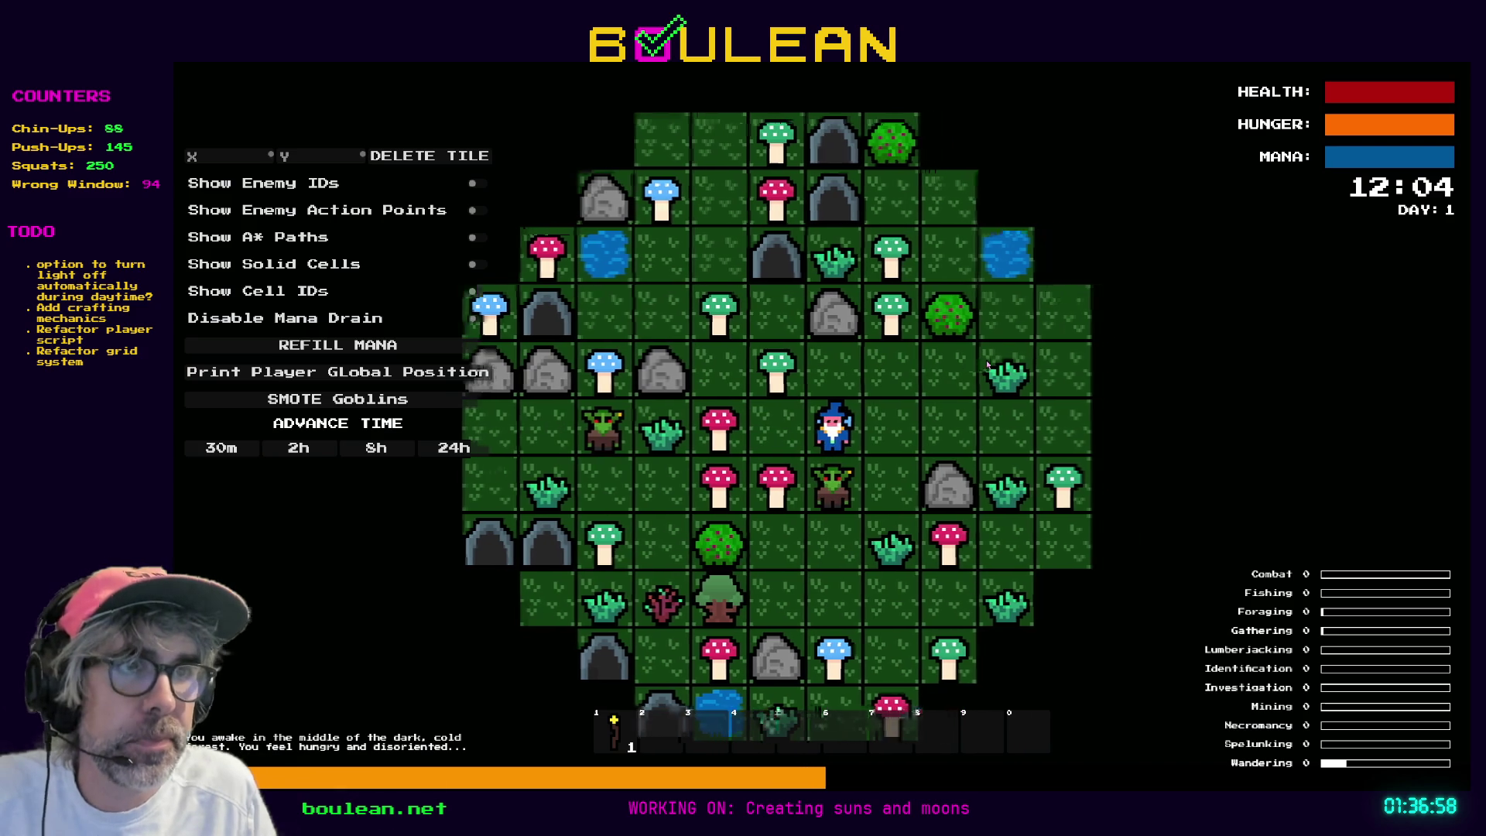
key(d)
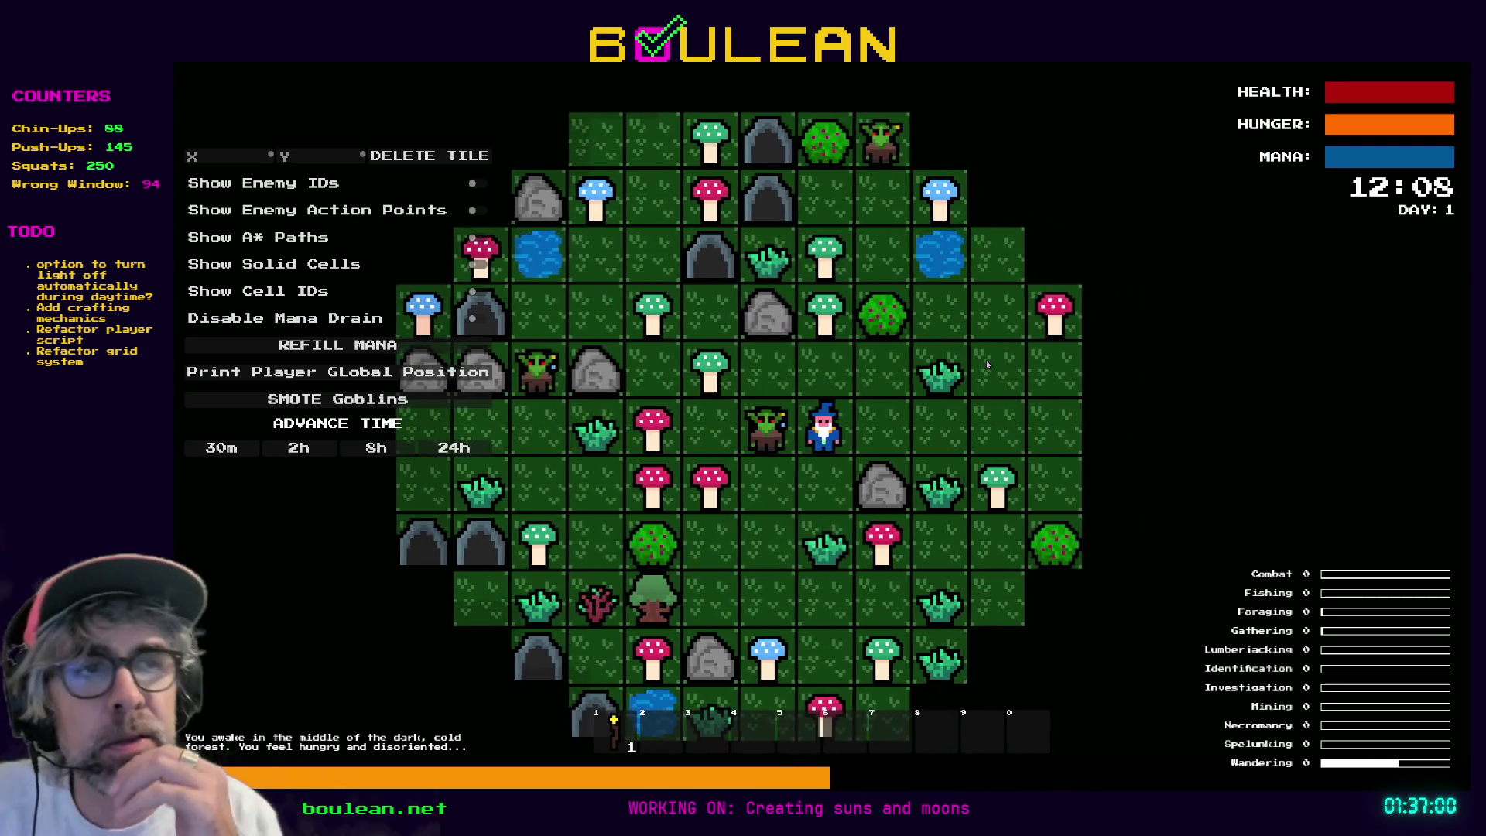
key(d)
Defeat the goblins on both sides, collect the soul drops, and advance the clock one hour.
key(a)
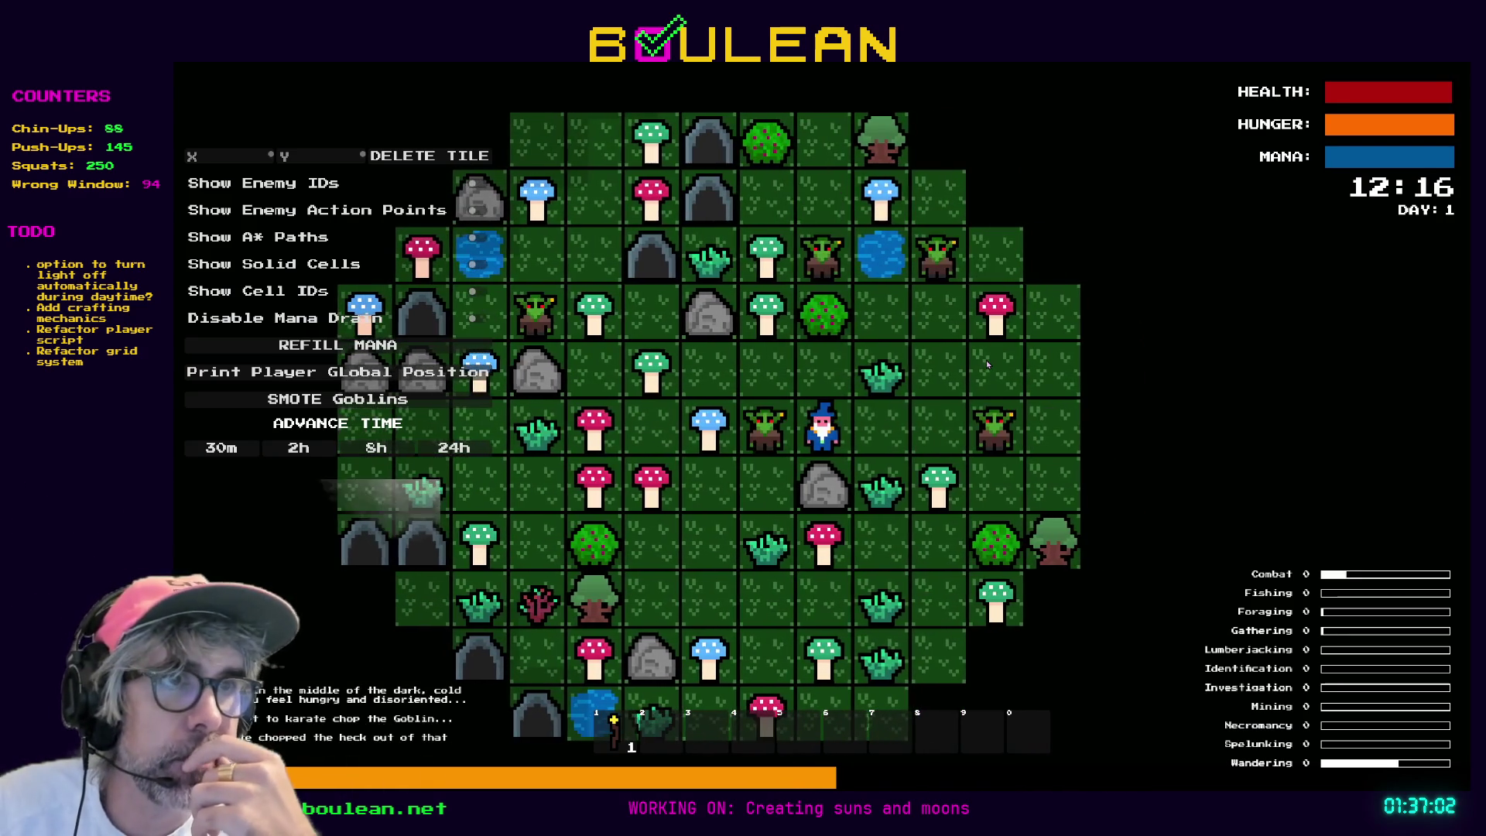
key(a)
key(a)
key(a)
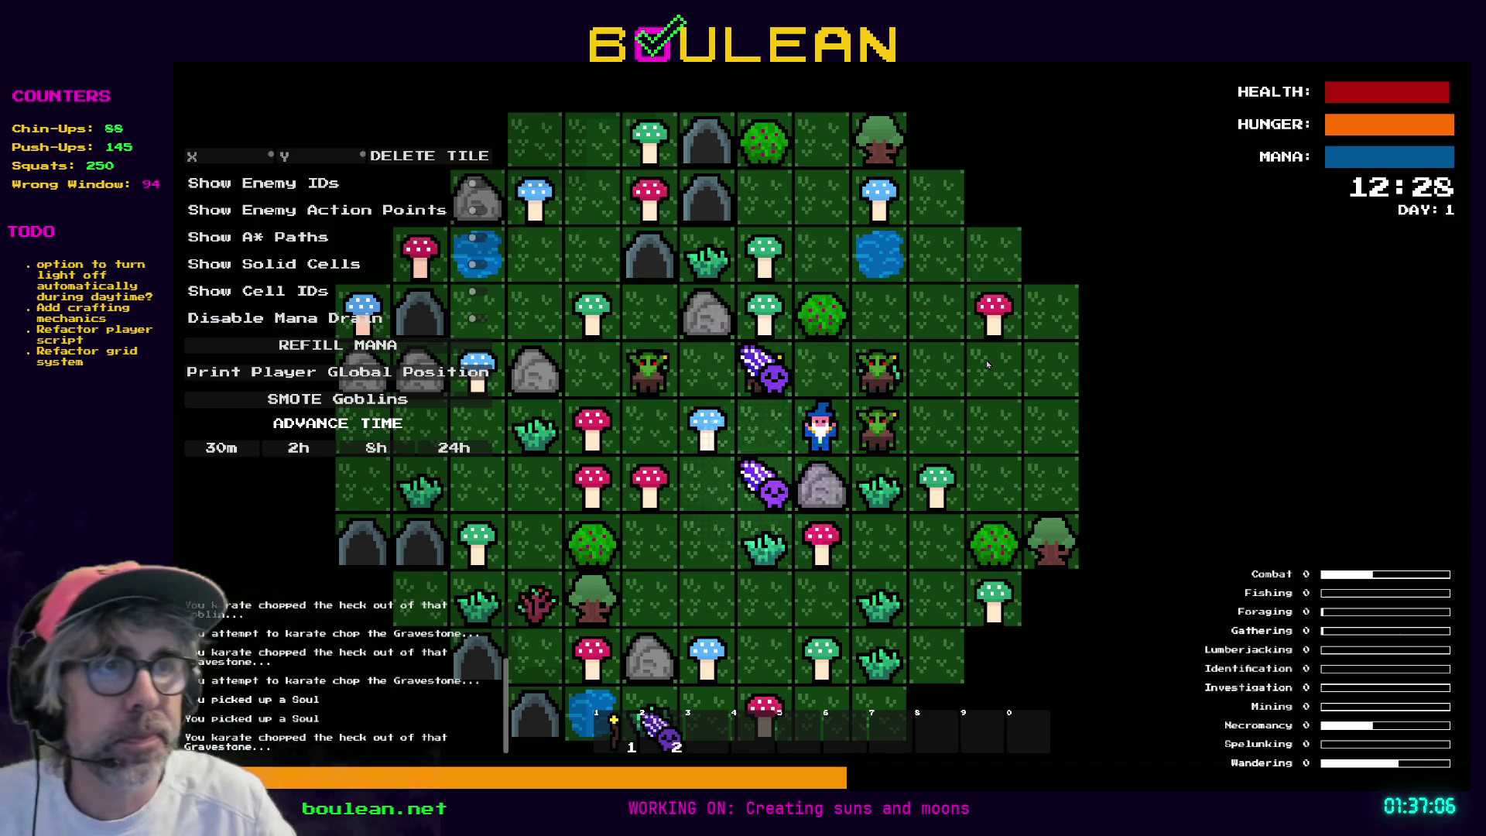
key(a)
key(s)
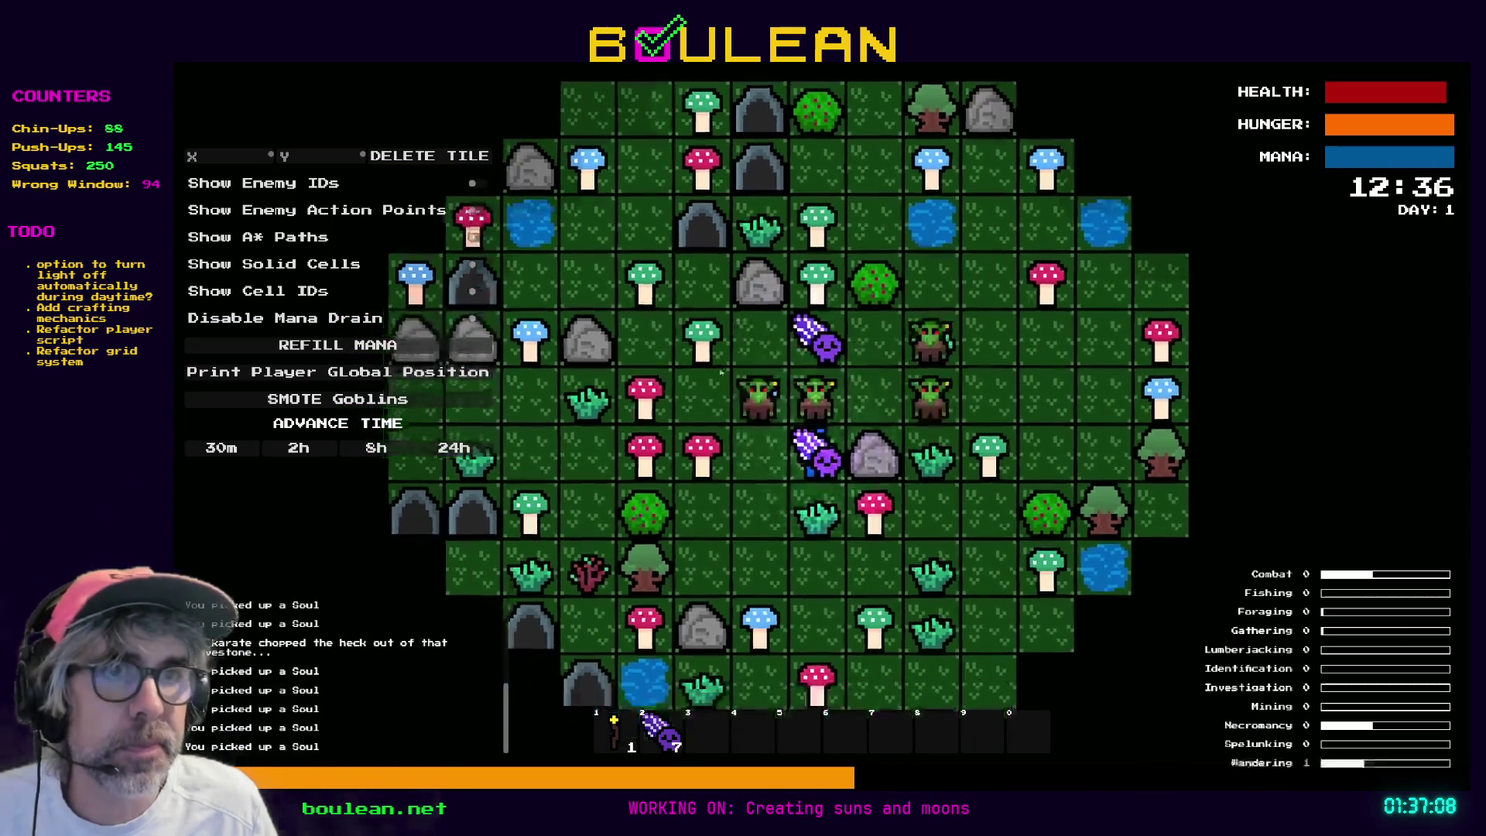
click(237, 449)
click(238, 450)
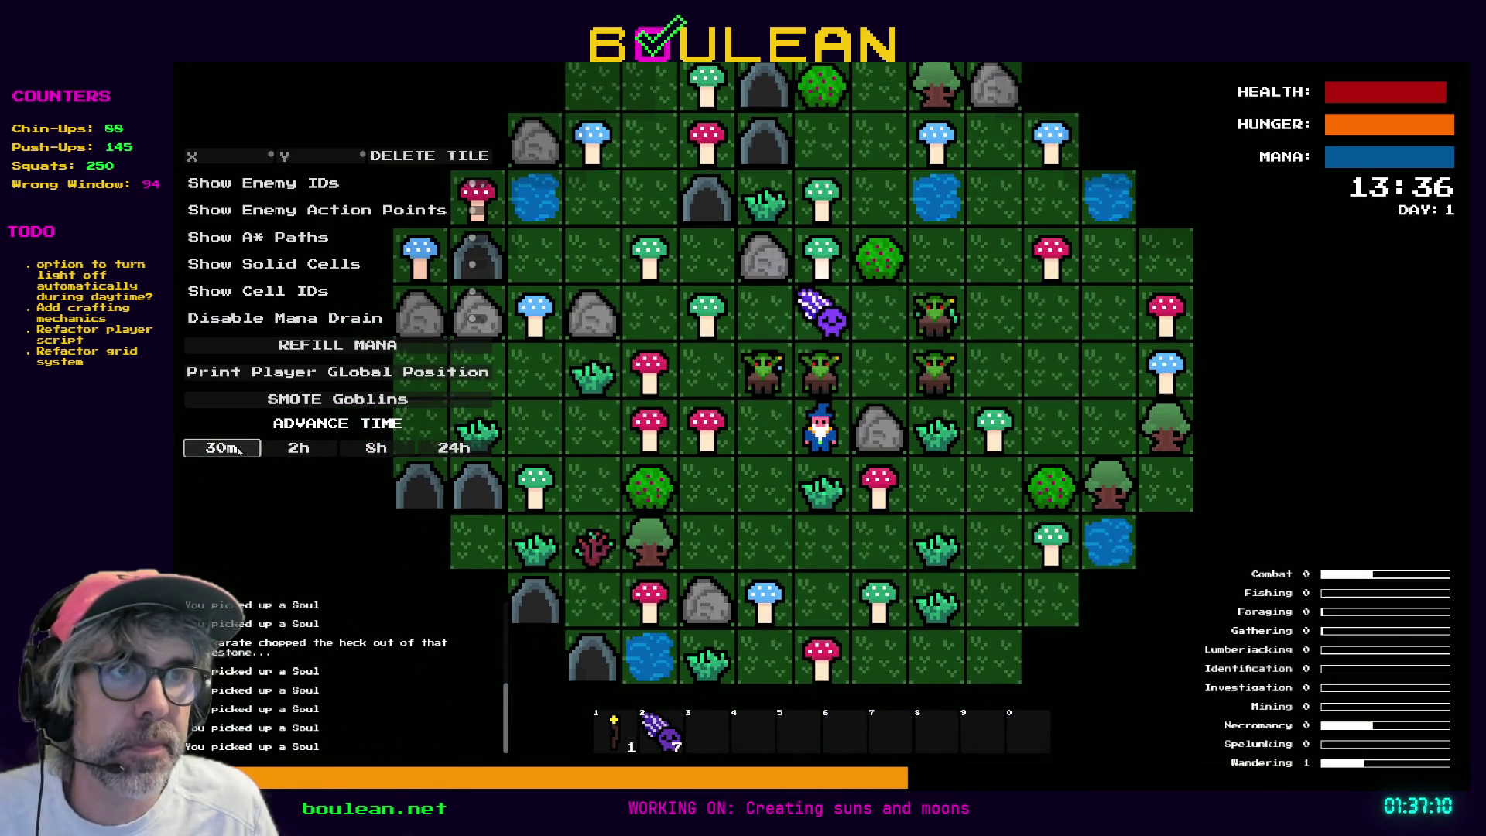
Advance the game clock in 30-minute increments from afternoon into dusk.
click(238, 450)
click(238, 450)
click(238, 451)
click(238, 450)
click(238, 450)
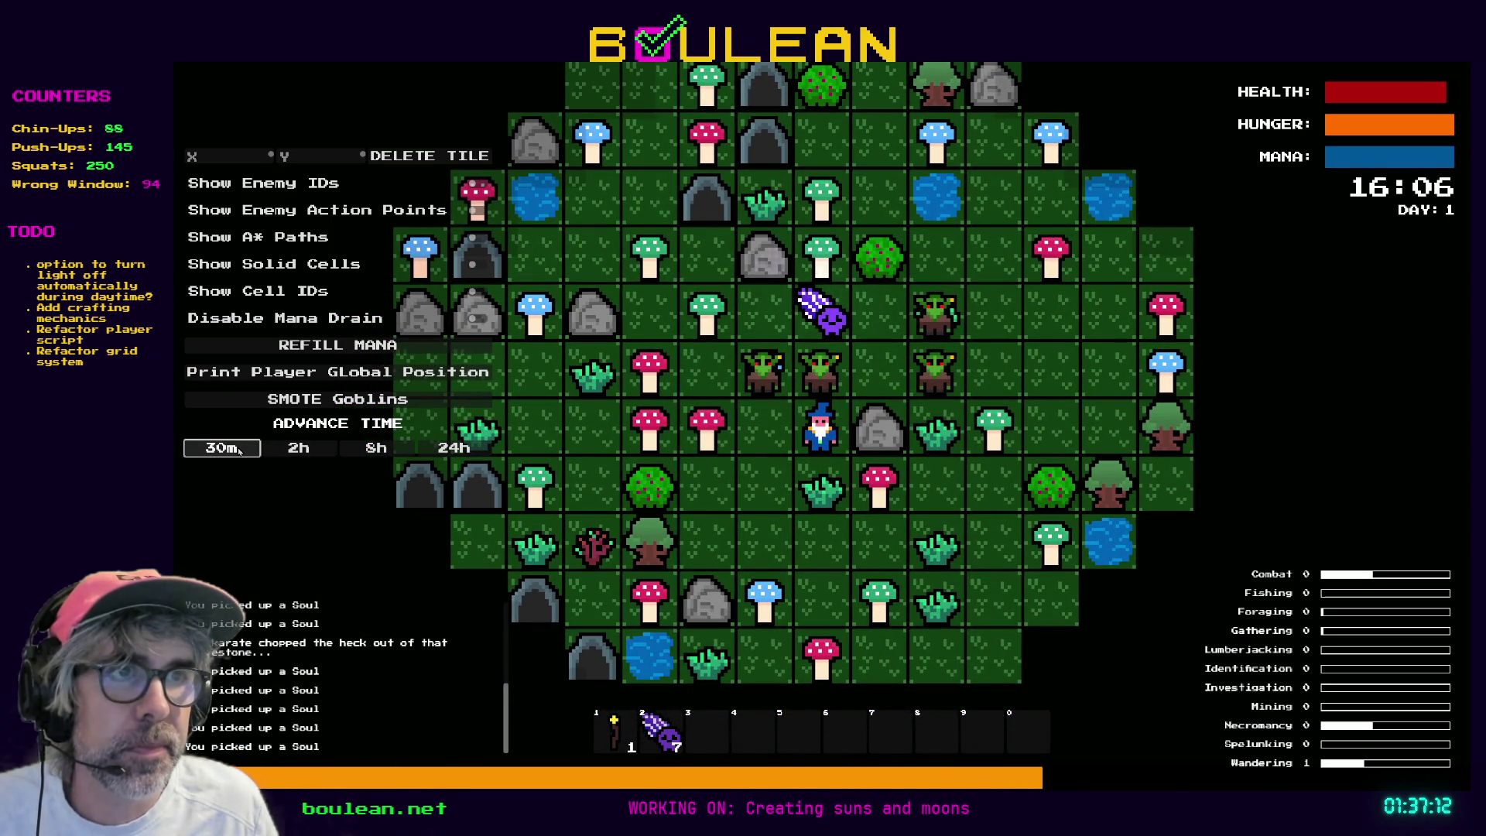
click(239, 451)
click(238, 450)
click(238, 451)
click(238, 451)
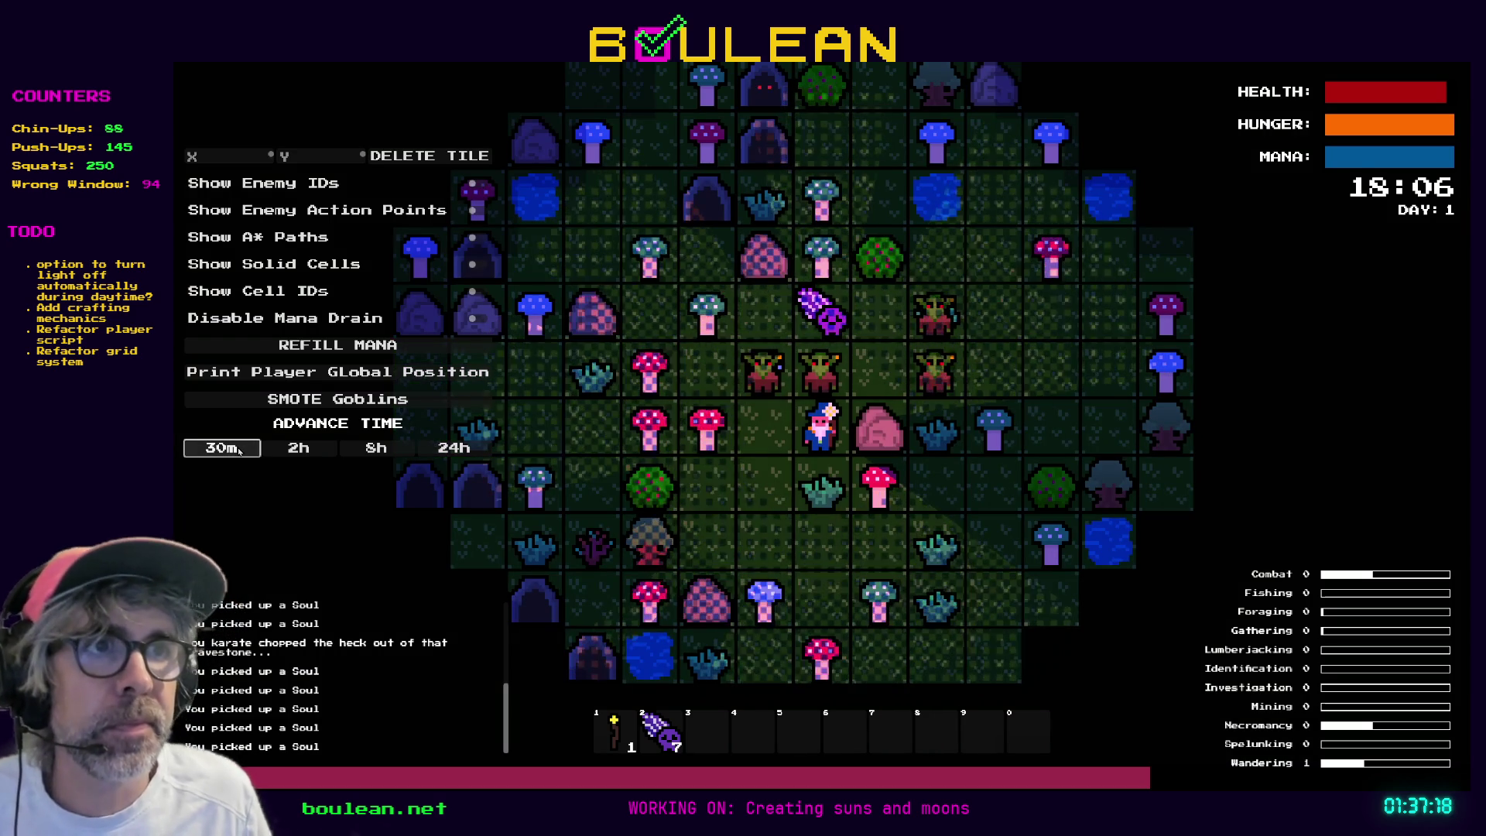
click(239, 451)
click(239, 451)
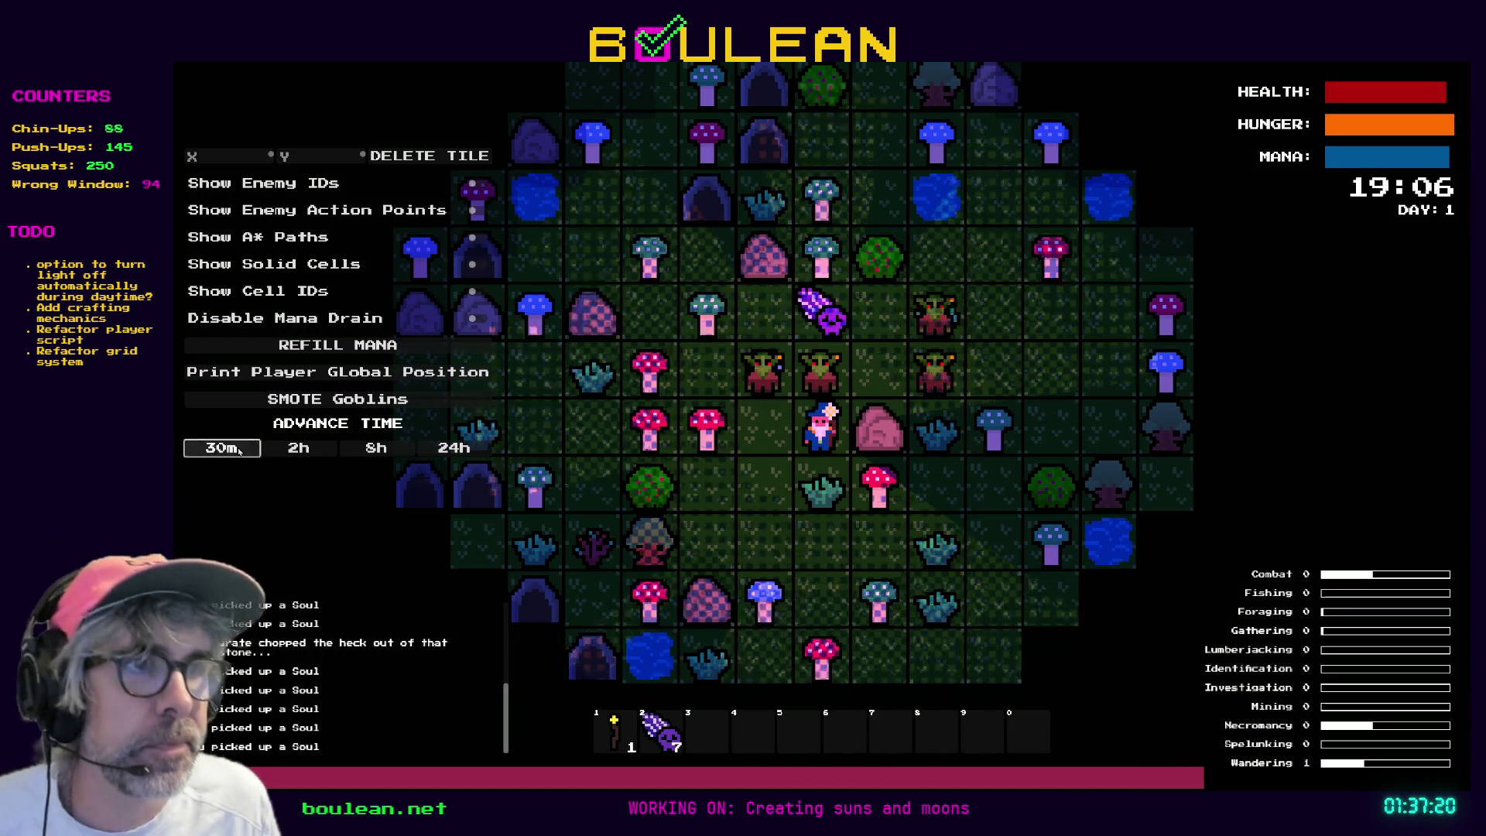
Step the wizard left and keep advancing time until full night at 22:10.
key(Left)
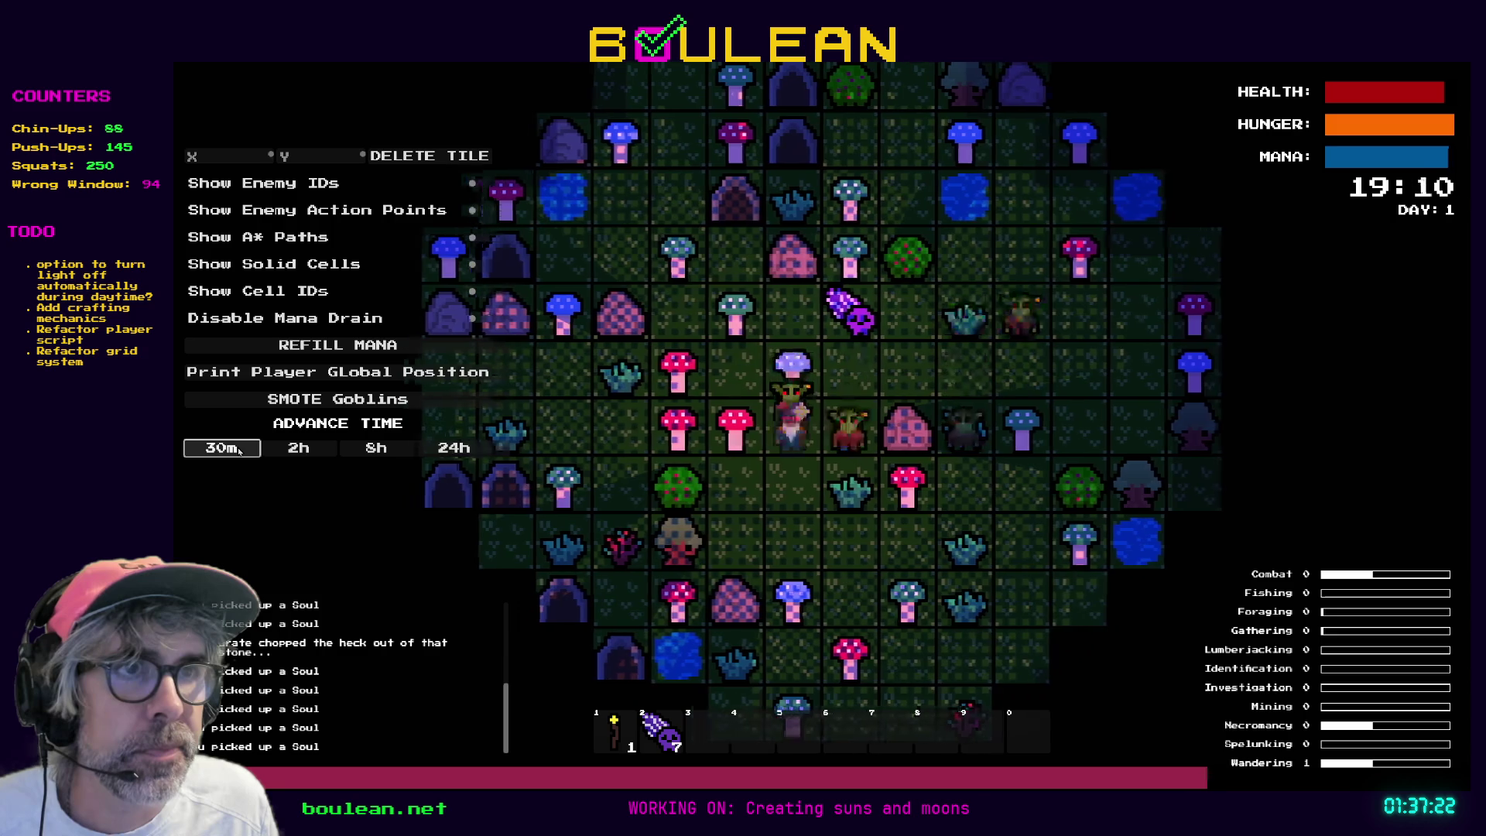
click(239, 450)
click(239, 451)
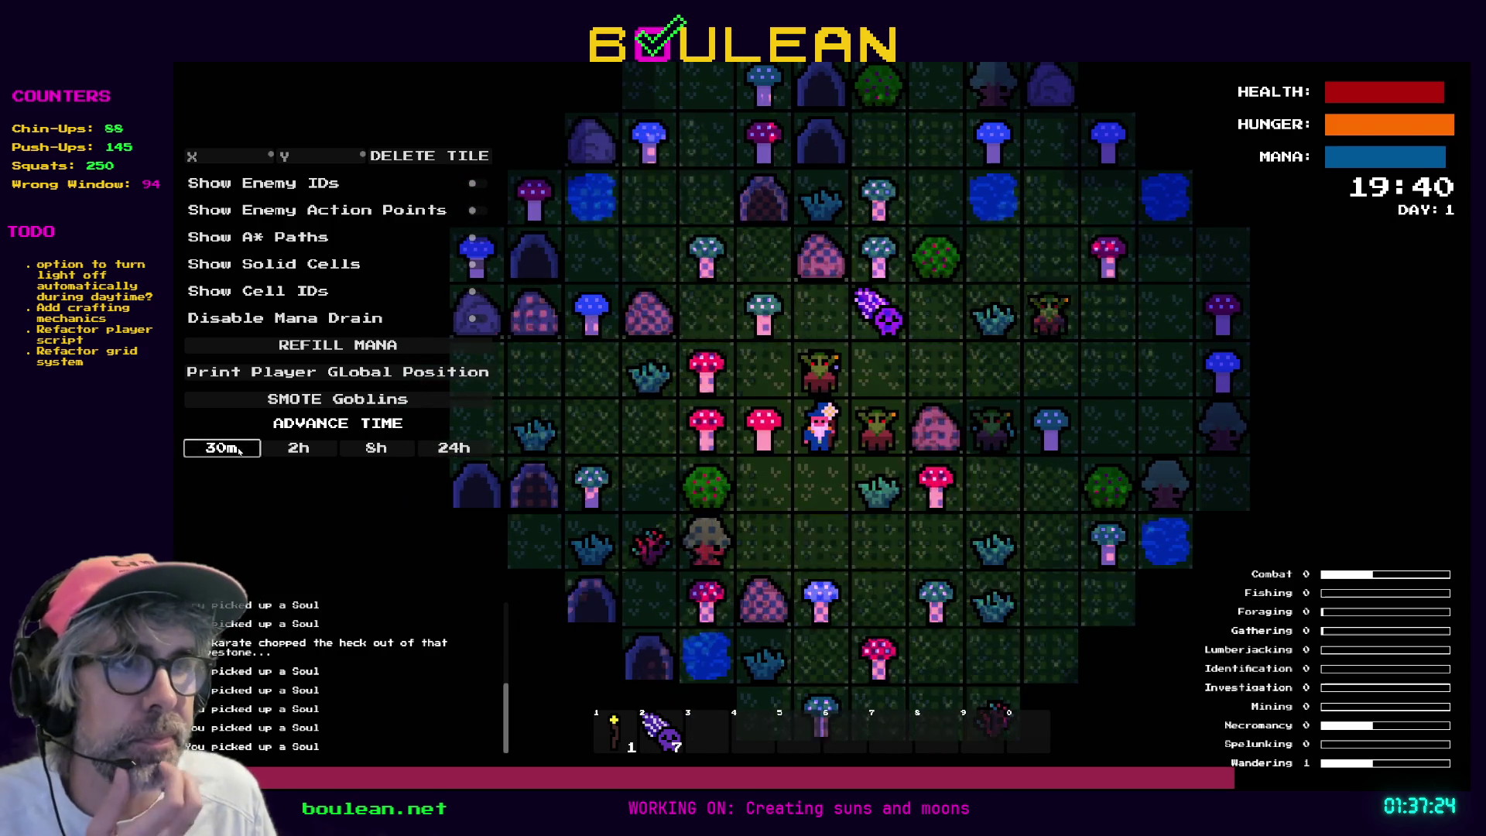
click(240, 451)
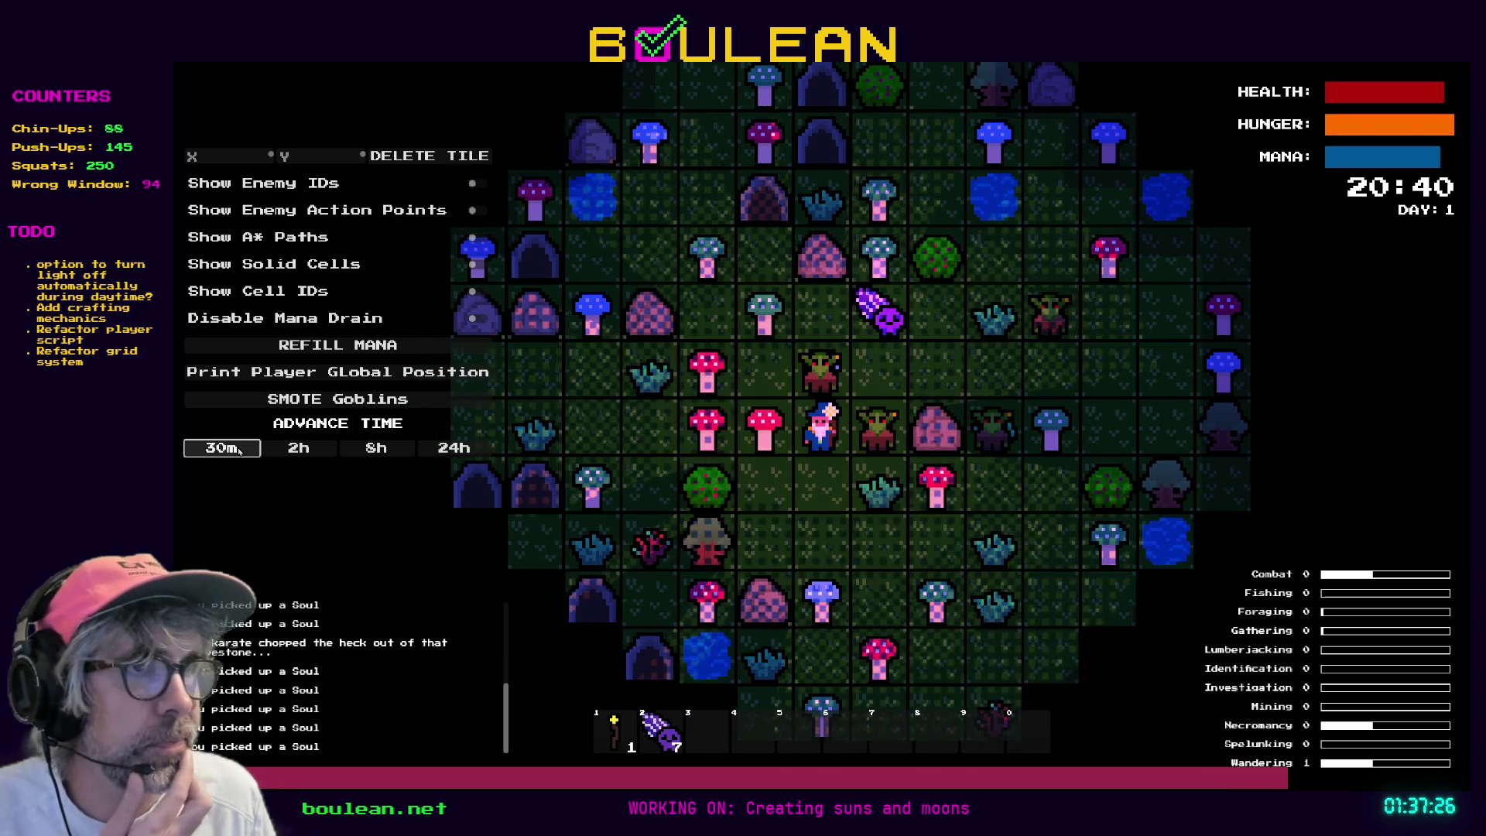
click(239, 451)
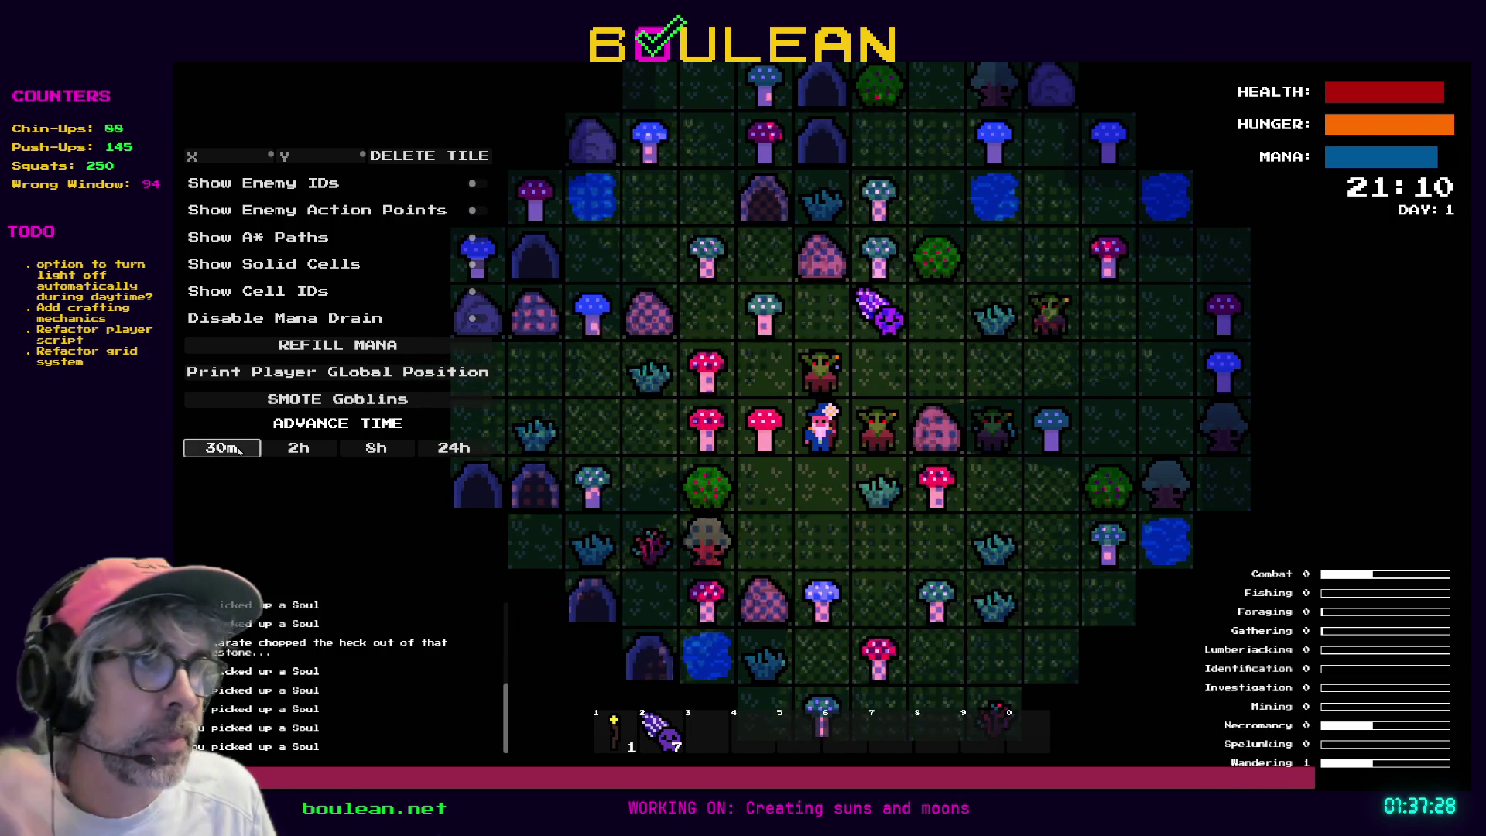
click(239, 450)
click(239, 451)
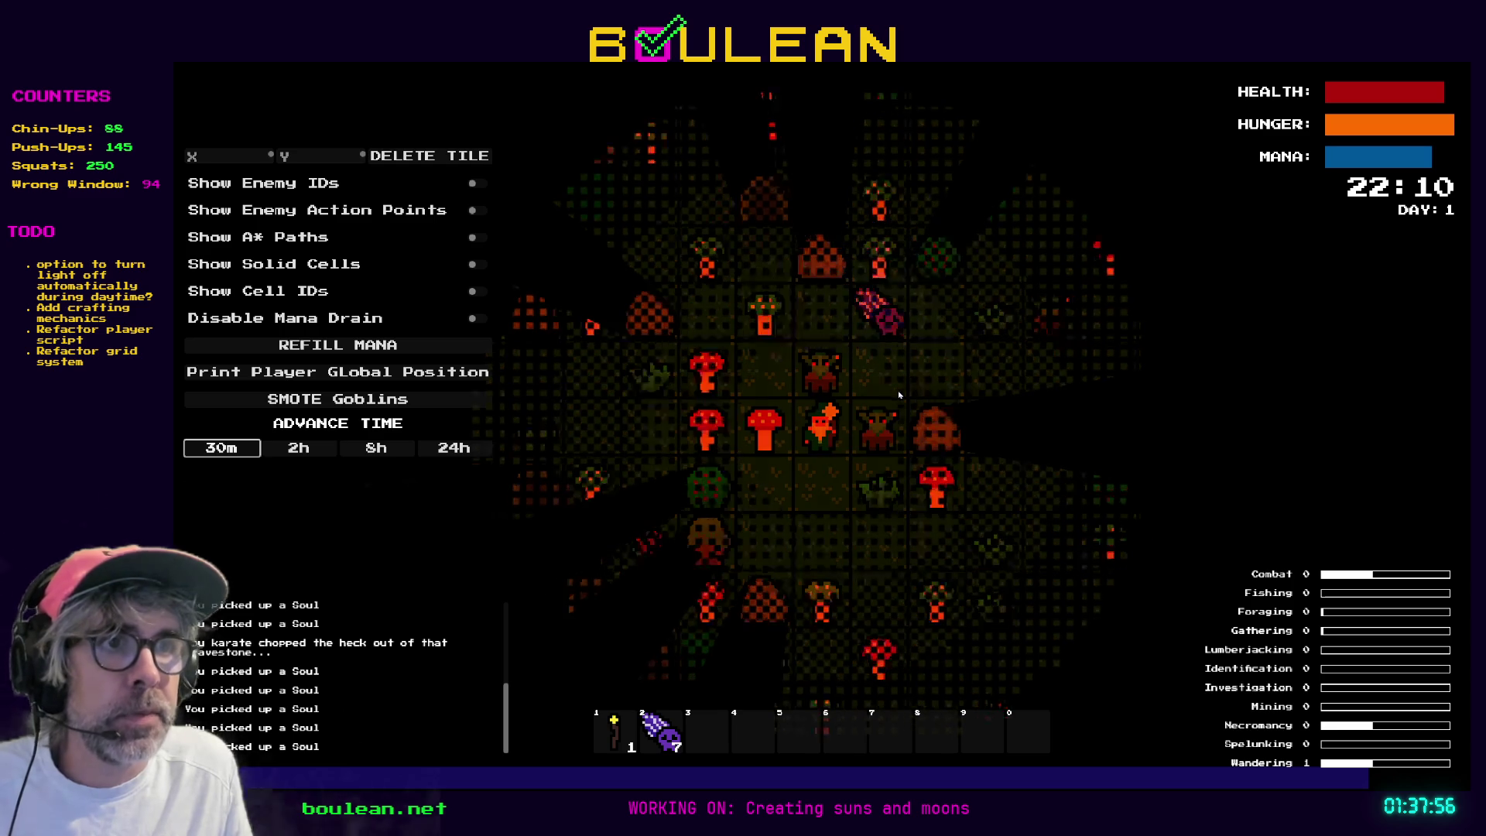
Chop the adjacent goblin and gravestone for an eighth soul, then restart into a fresh world with R.
key(Right)
key(Right)
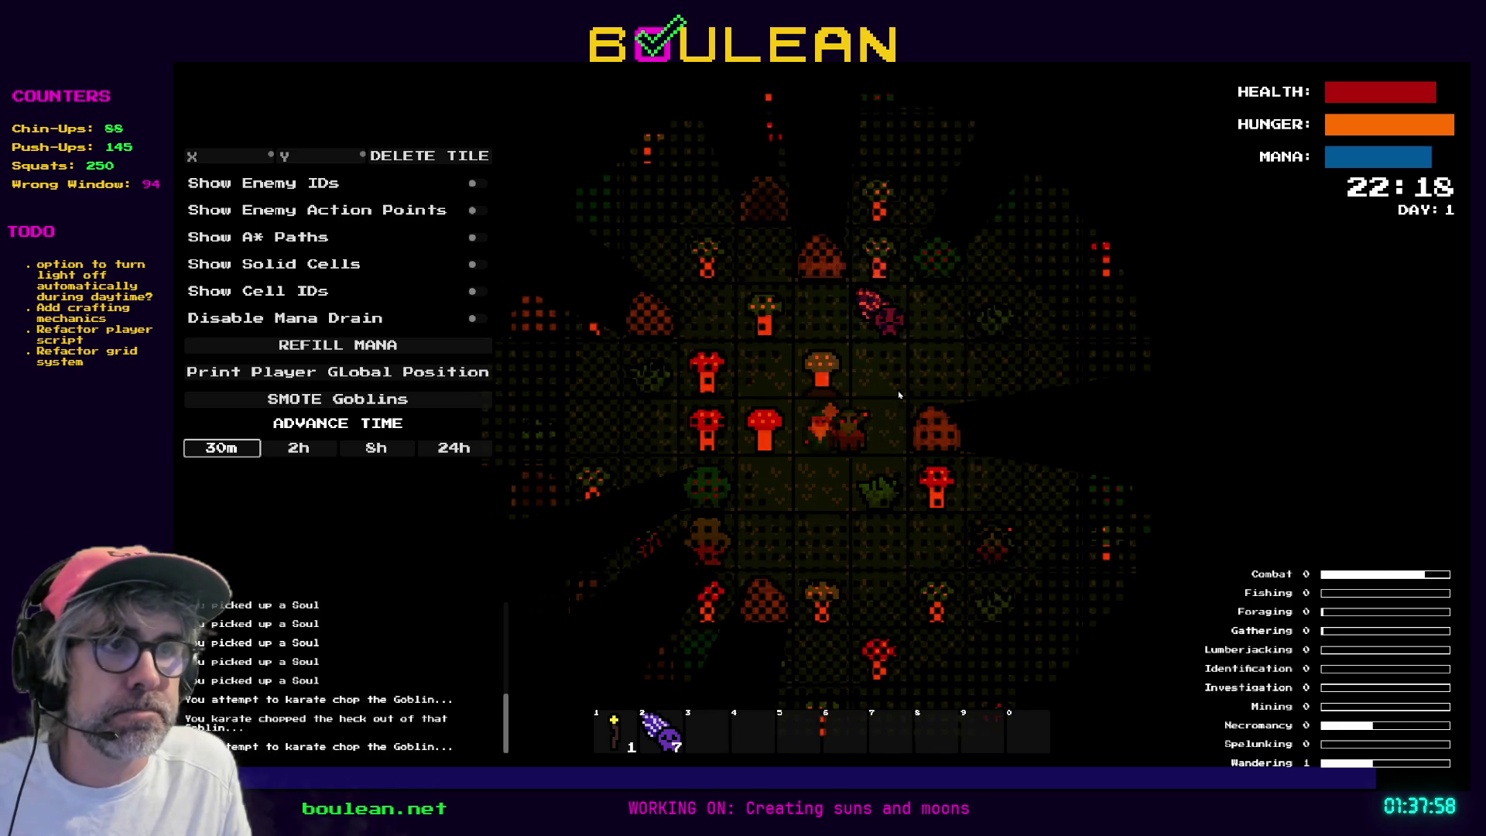
key(Right)
key(Right)
key(Right)
key(Right)
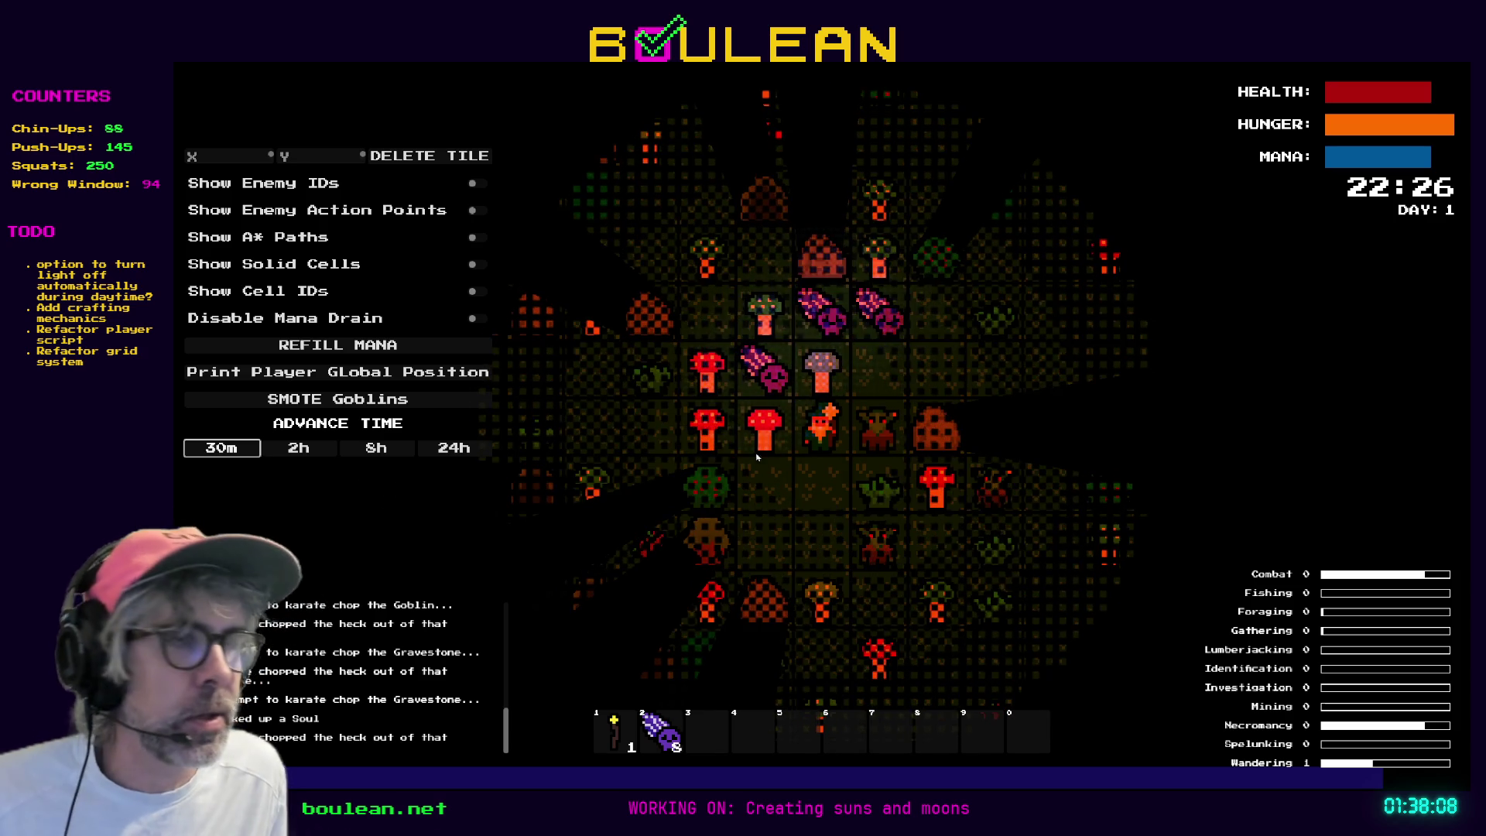
scroll(780, 425, up, 2)
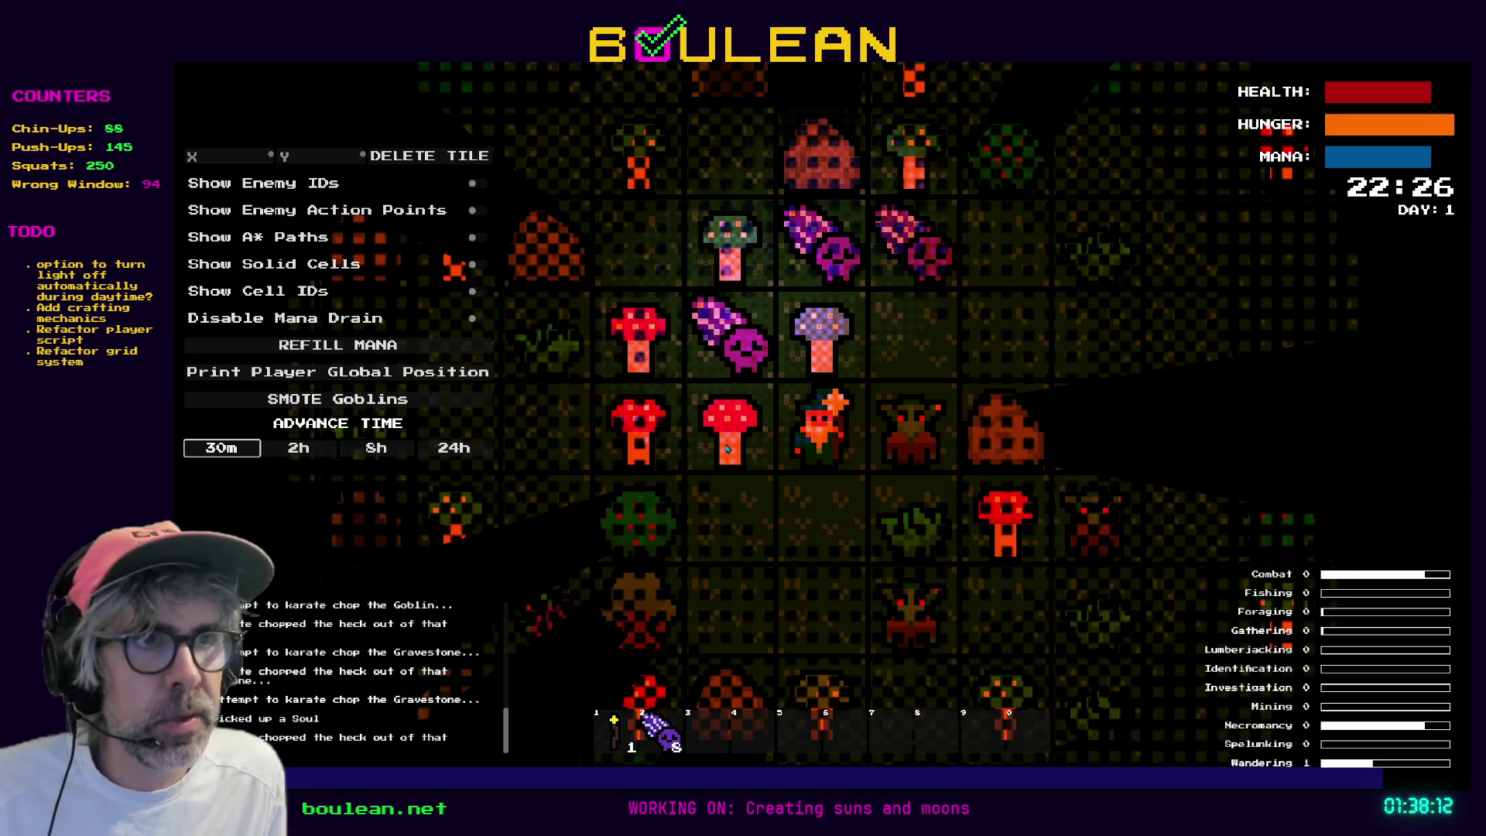
key(r)
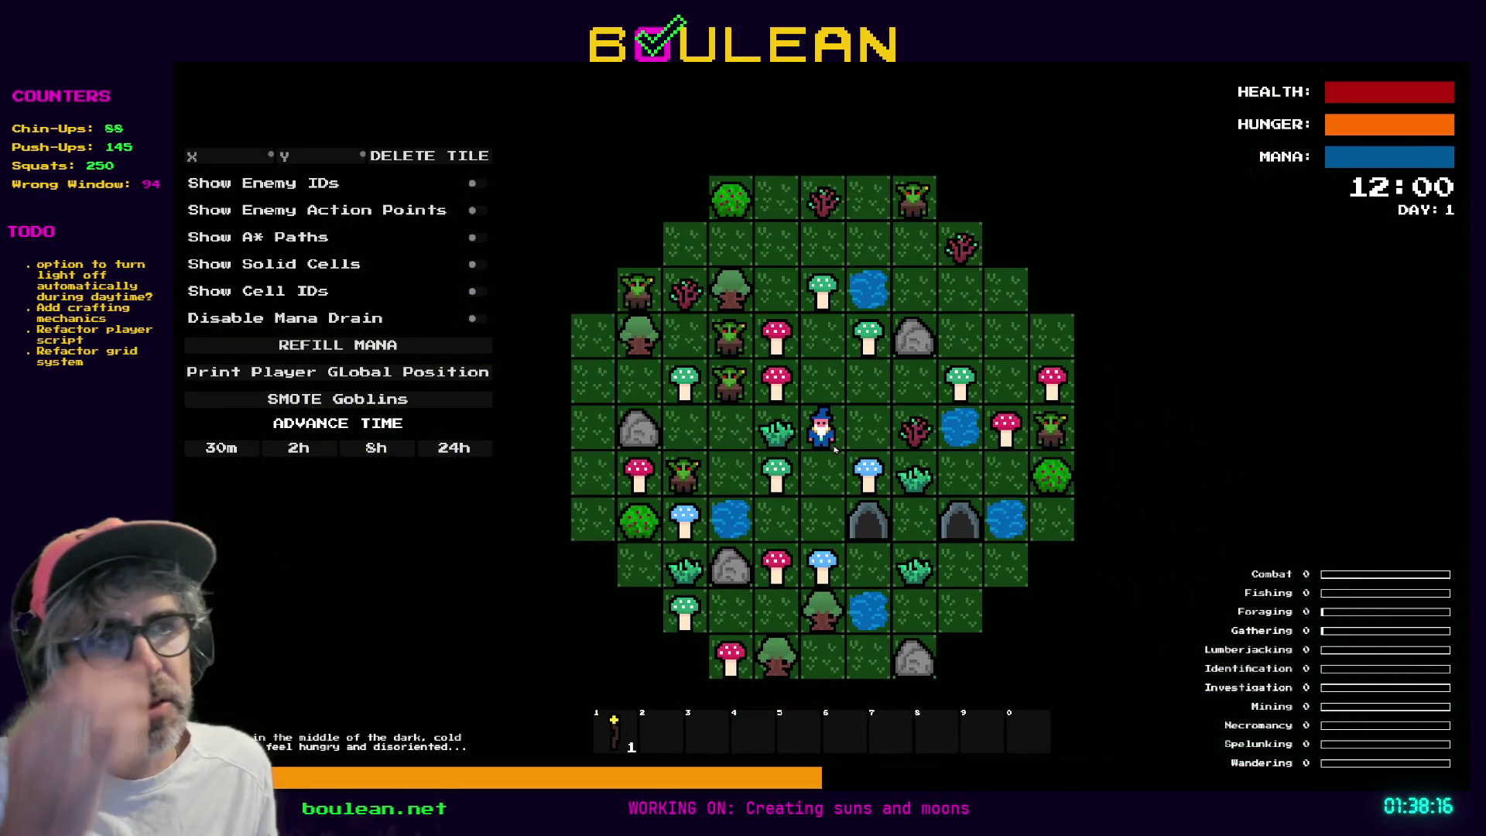
Zoom in and out over the new 12:00 world's mushrooms, then switch back to the blue mushroom sprite.
scroll(835, 465, up, 2)
scroll(835, 465, up, 1)
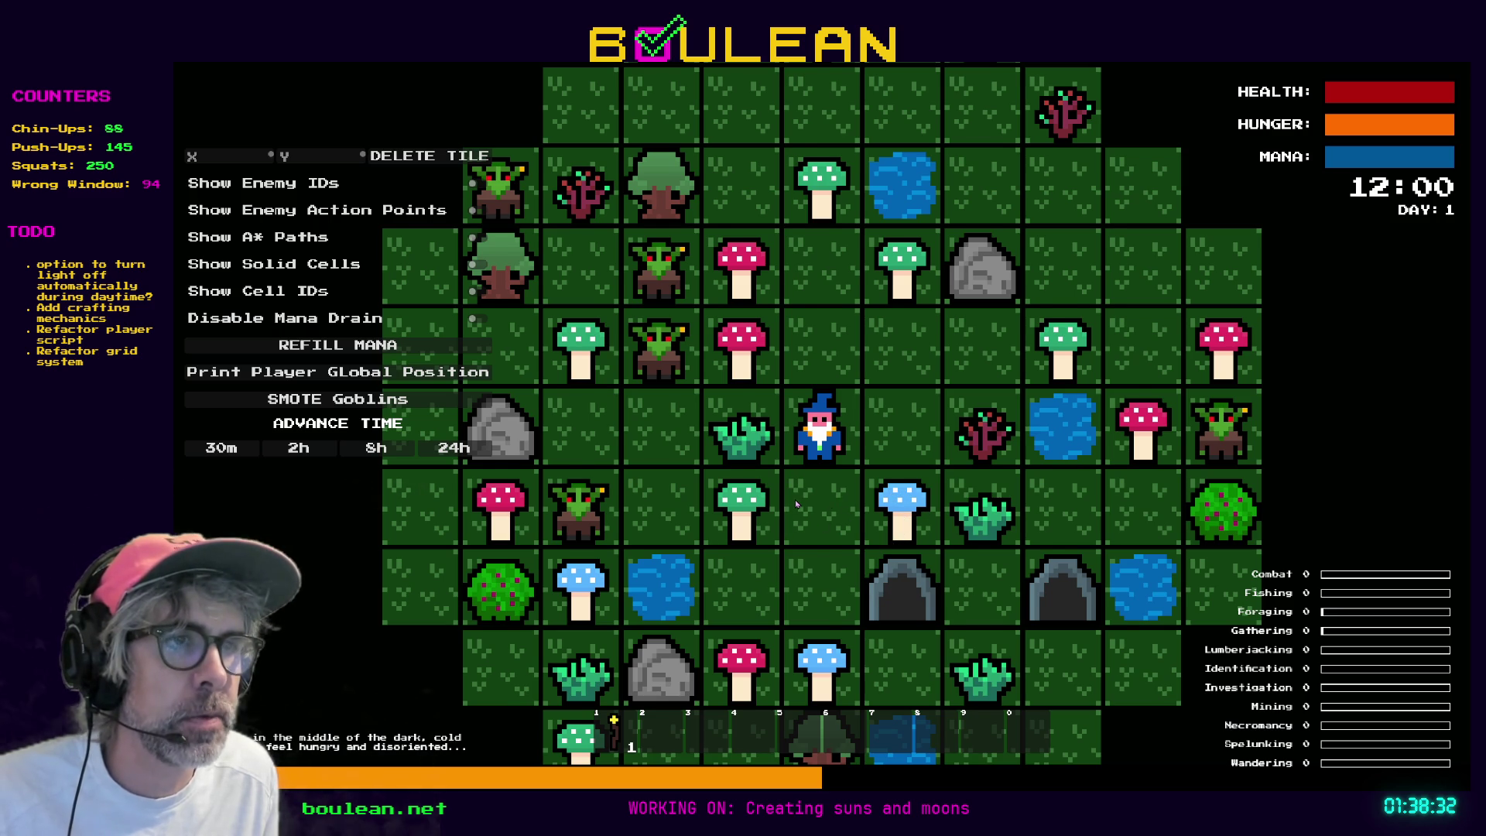
scroll(795, 504, down, 2)
scroll(795, 504, down, 1)
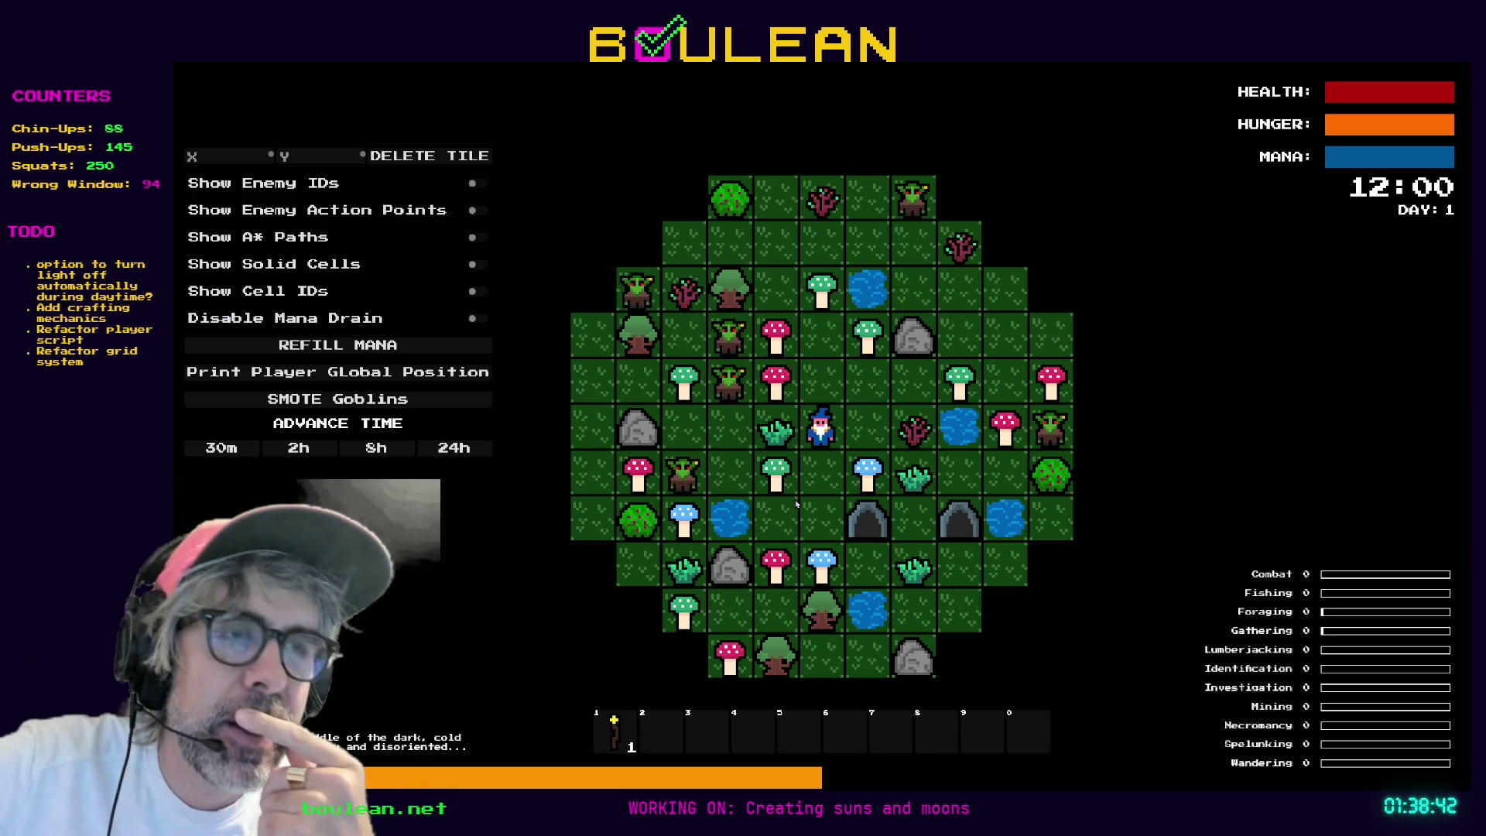
scroll(795, 503, up, 2)
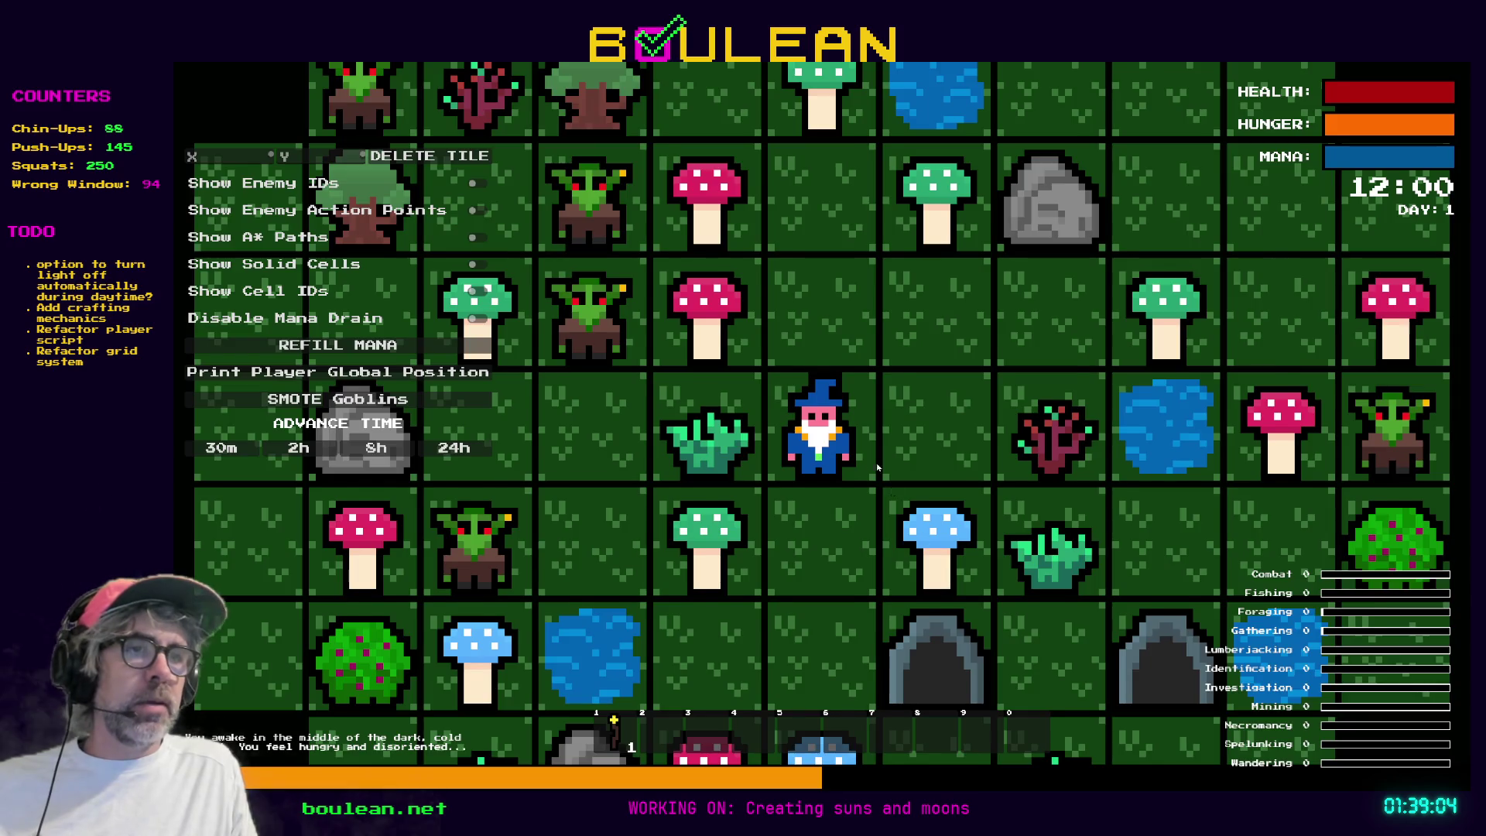
scroll(857, 366, down, 2)
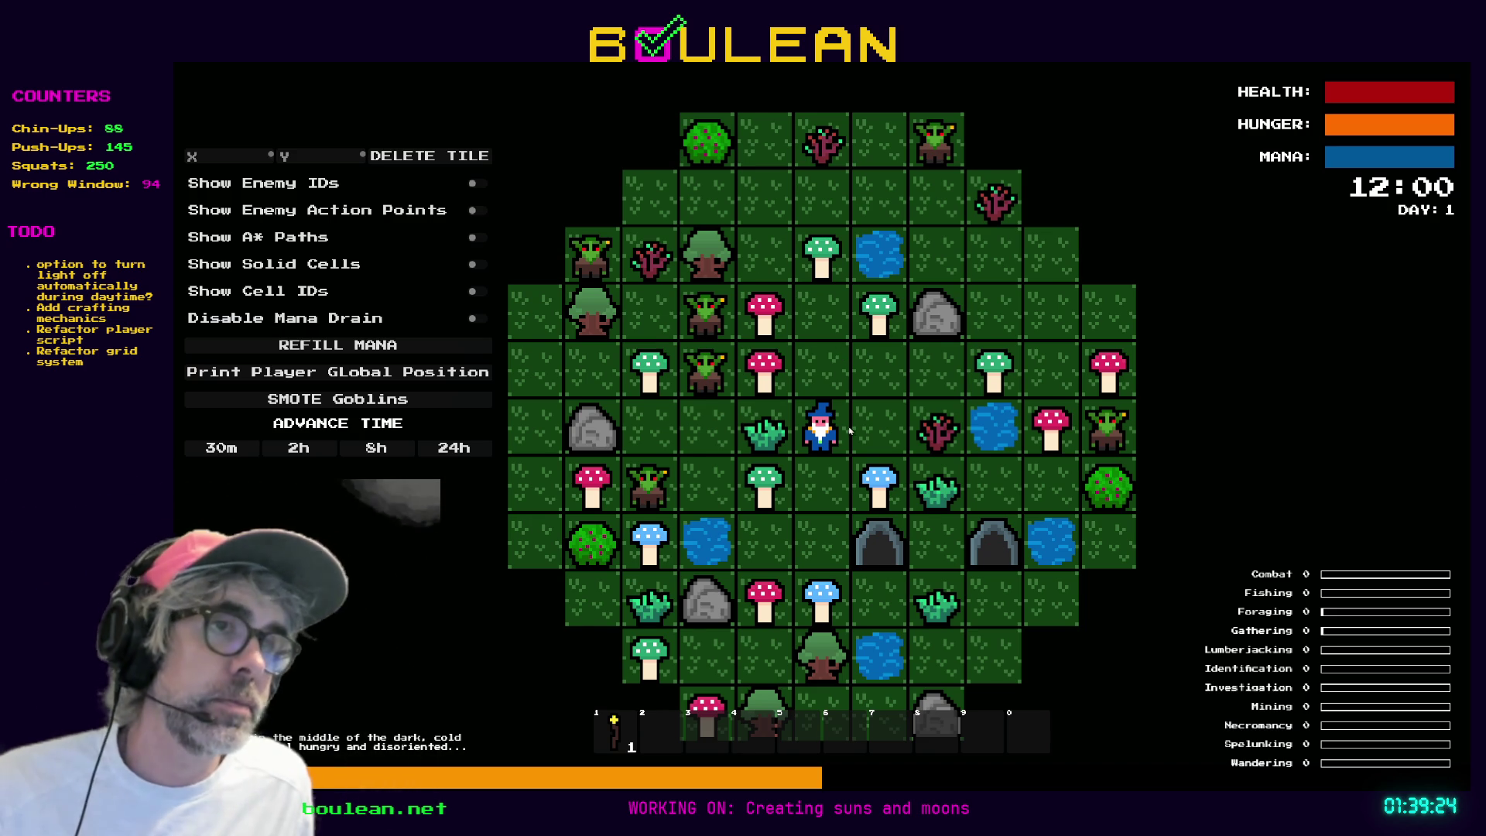
scroll(854, 449, up, 1)
scroll(854, 449, up, 1)
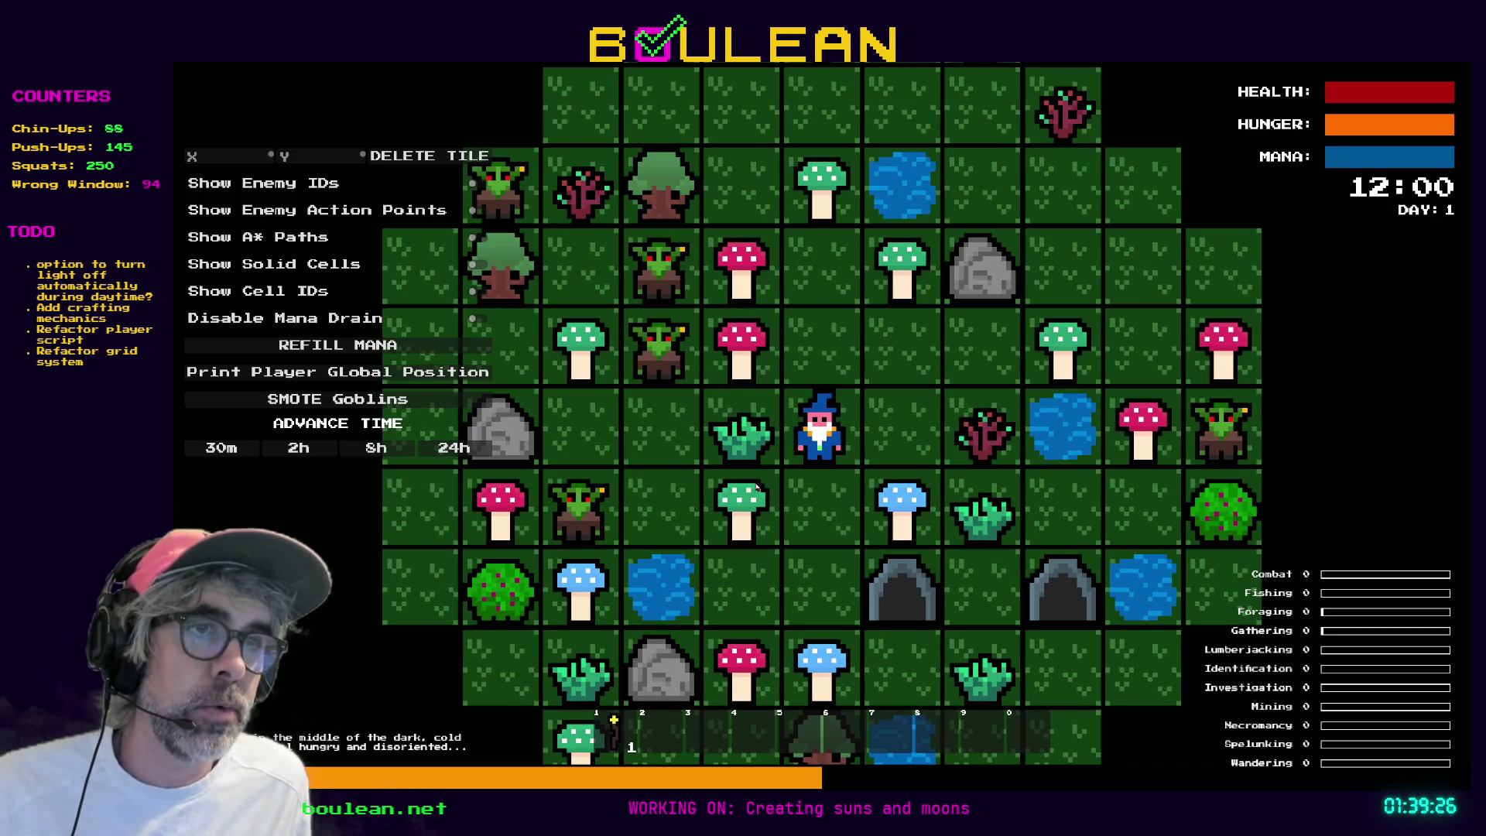
scroll(802, 486, down, 2)
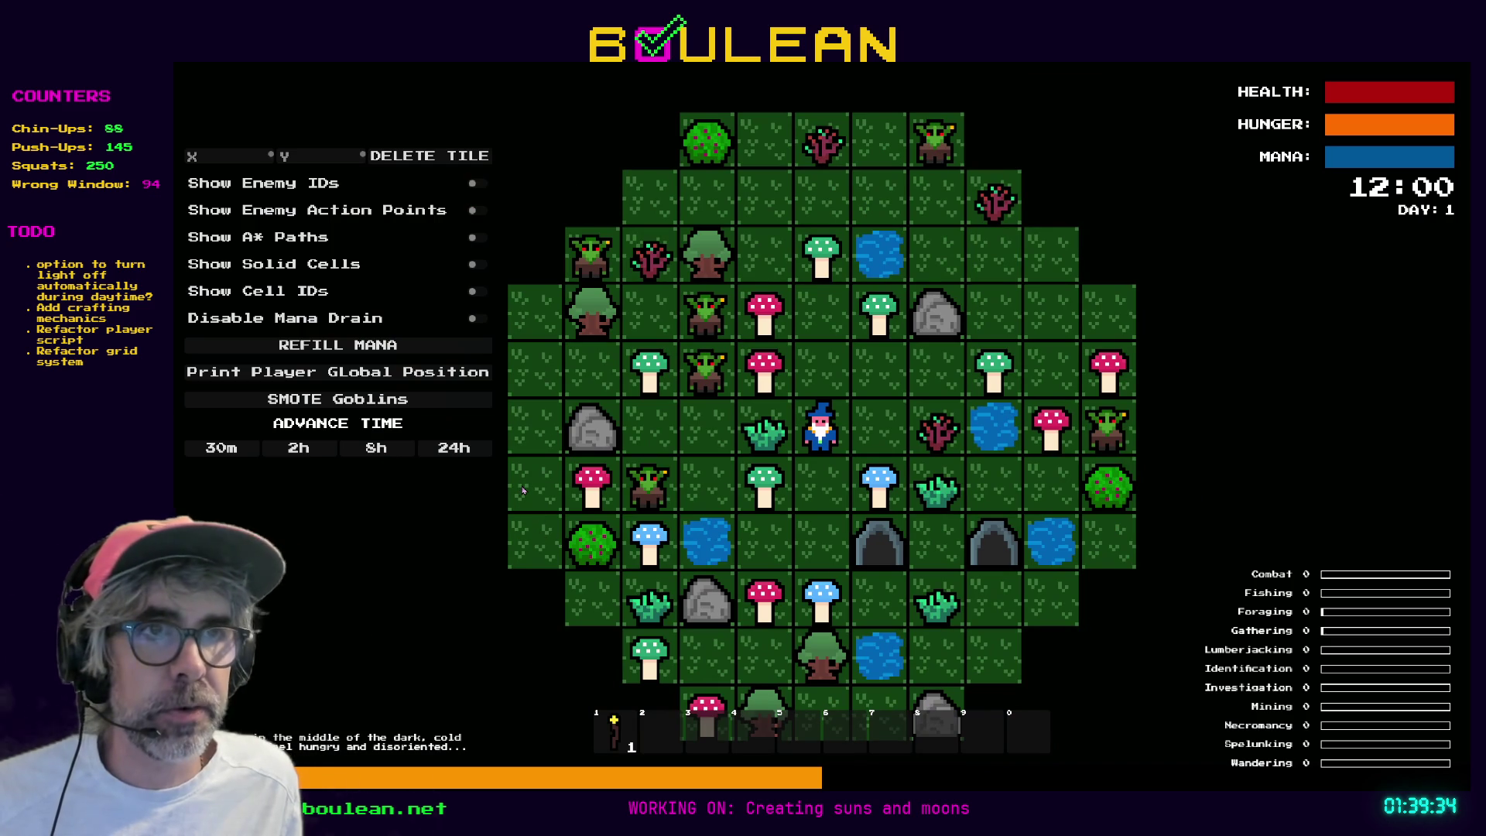
key(alt+Tab)
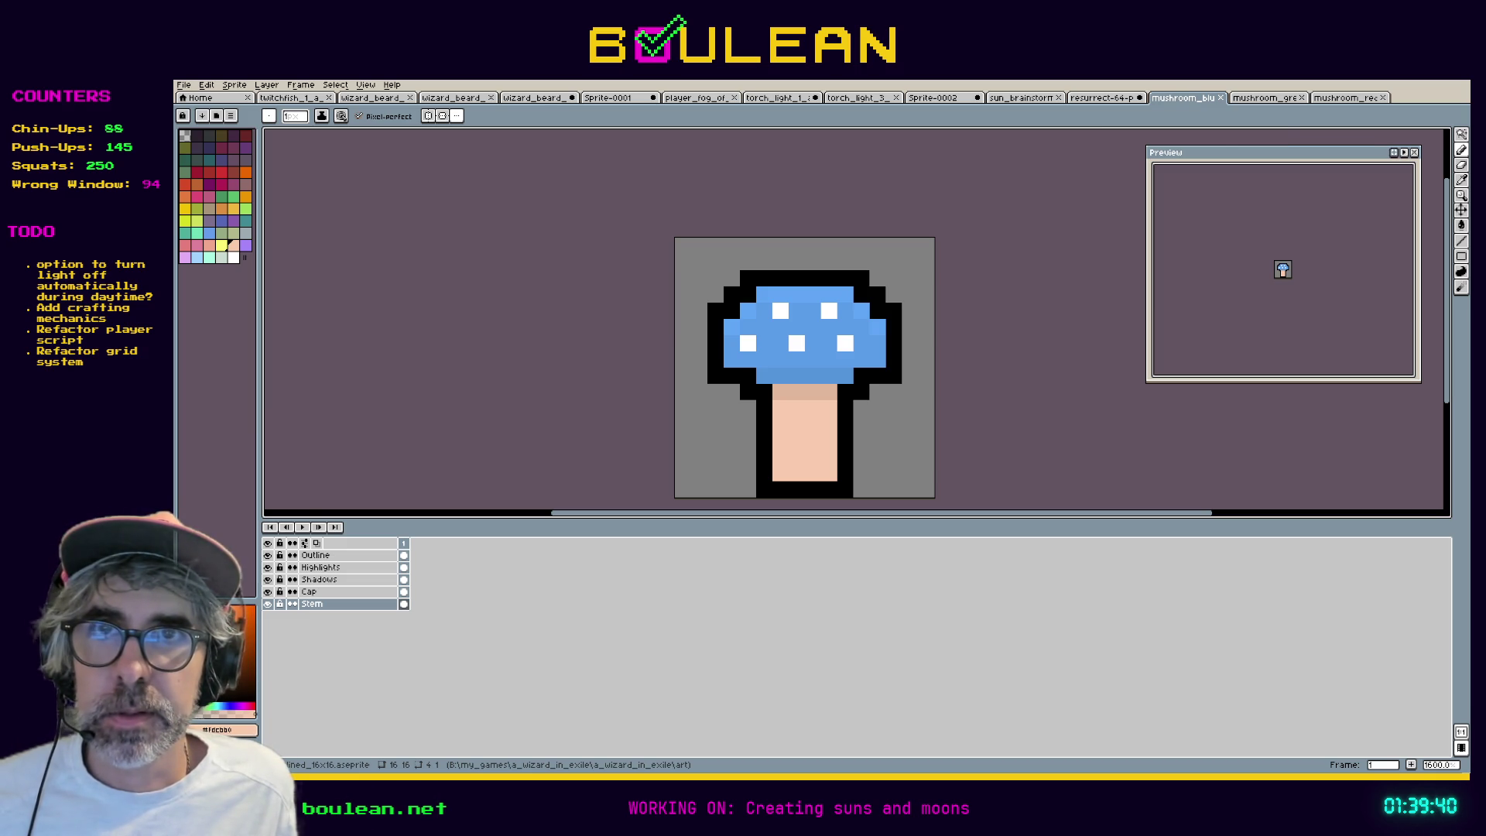
Switch from Aseprite to the Godot editor's green_mushroom scene.
key(alt+Tab)
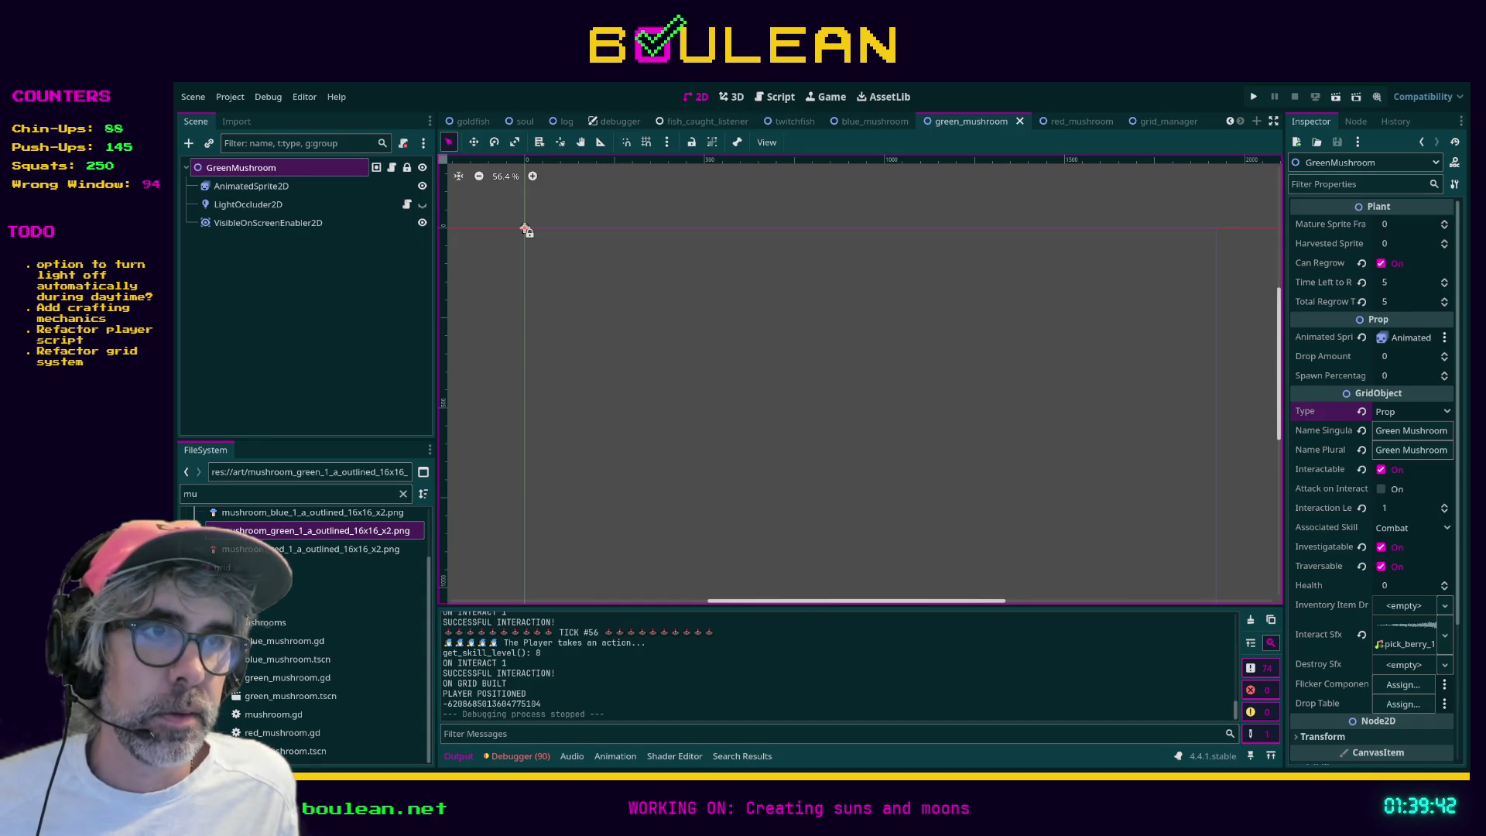